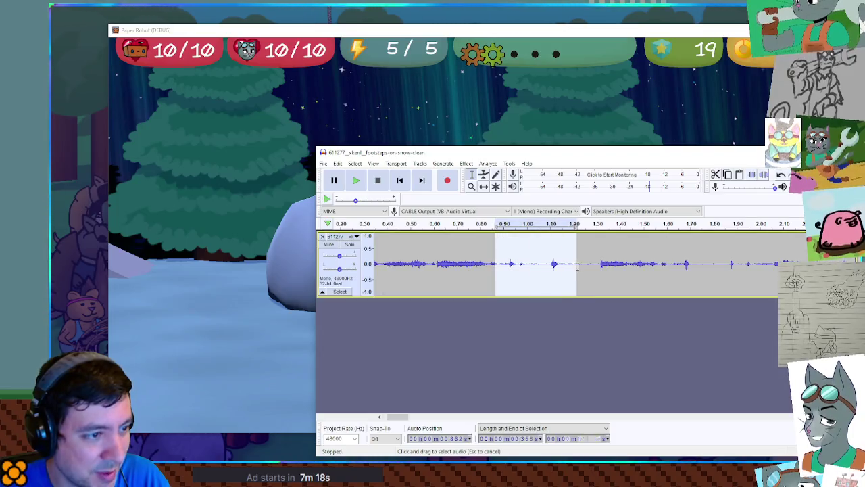
Delete three short gaps from the footsteps recording, around 1.10–1.60 s and 1.30–1.80 s.
key("Delete")
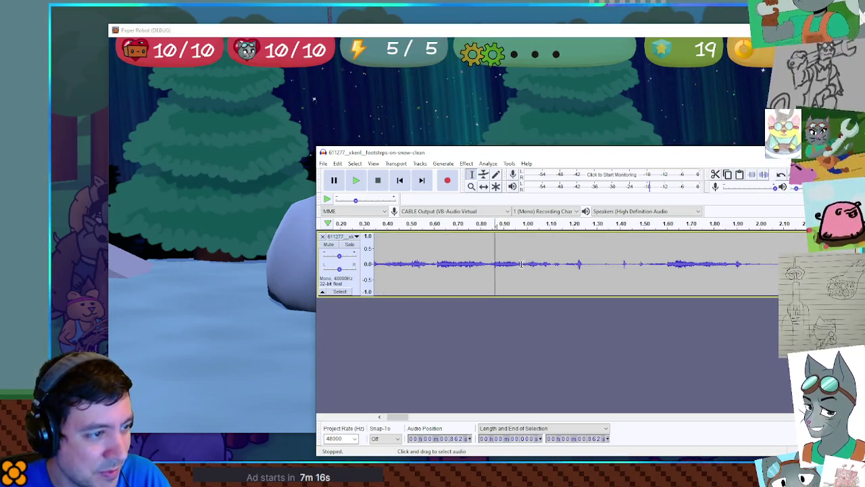
left_click_drag(546, 264, 671, 265)
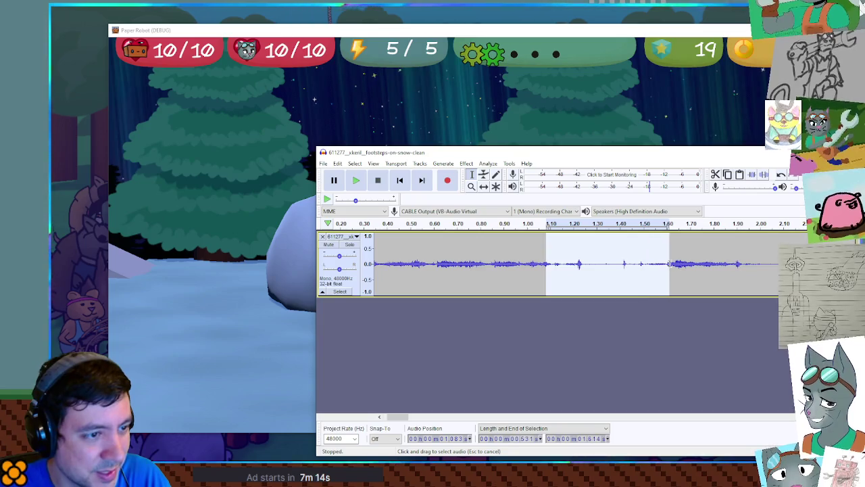
key("Delete")
left_click_drag(602, 264, 715, 265)
key("Delete")
Preview the 0.40–1.40 s stretch to hear the tightened footsteps.
left_click_drag(390, 263, 621, 270)
key("space")
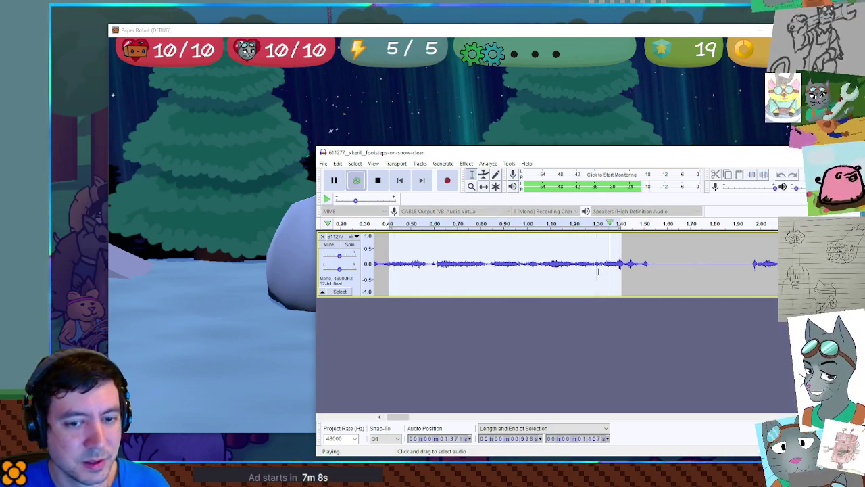
key("space")
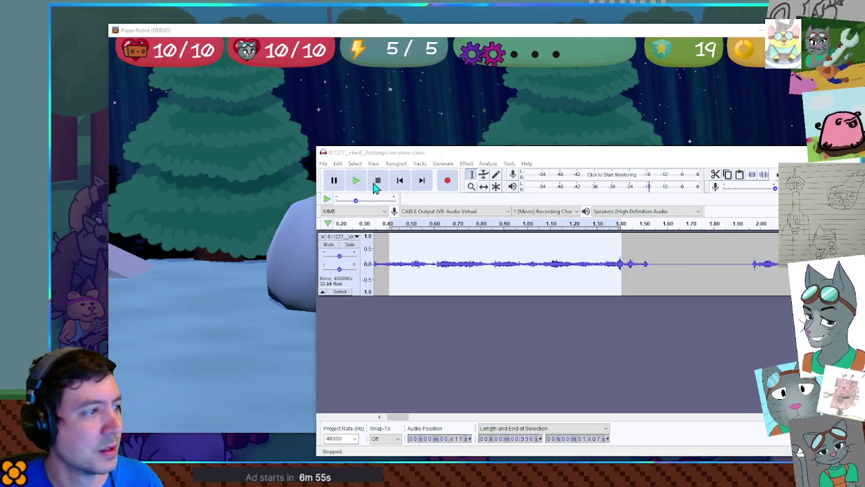
left_click(357, 184)
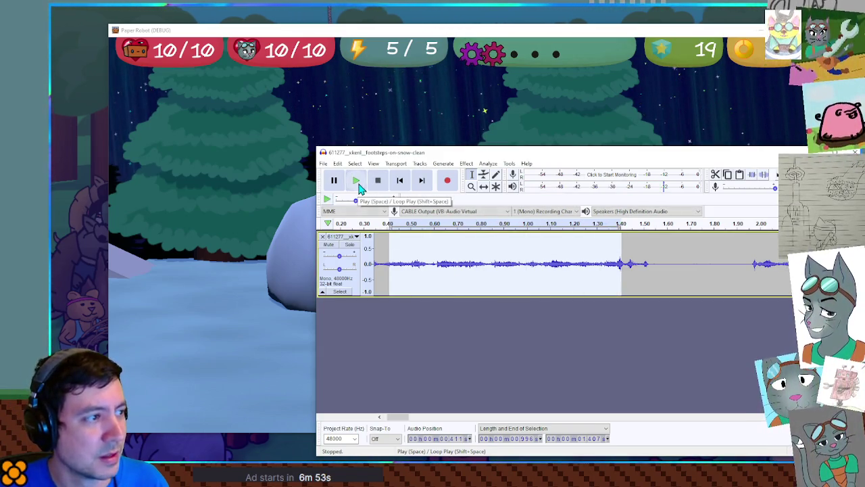
left_click(359, 186)
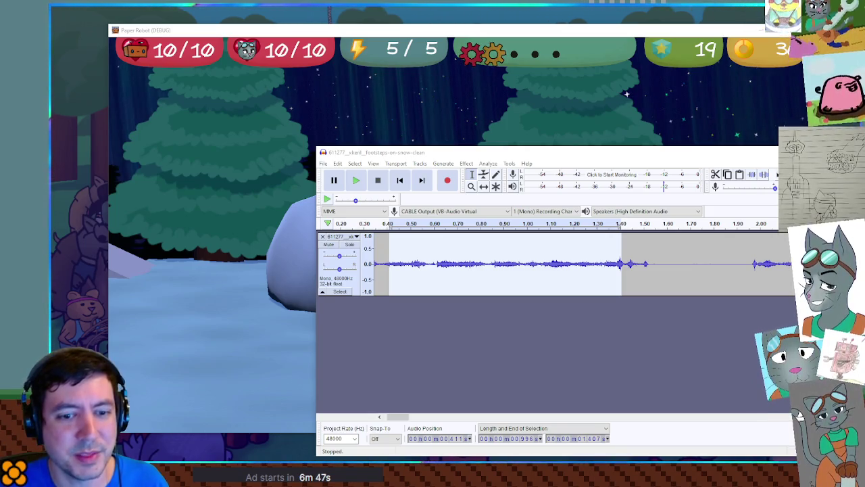
Cut the 1.405–2.0 s stretch and zoom out to show the whole recording.
left_click(629, 263)
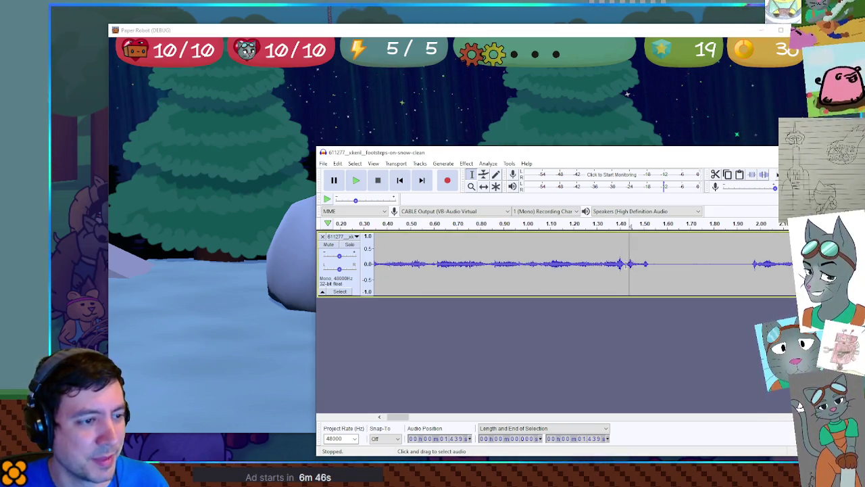
left_click_drag(621, 264, 758, 264)
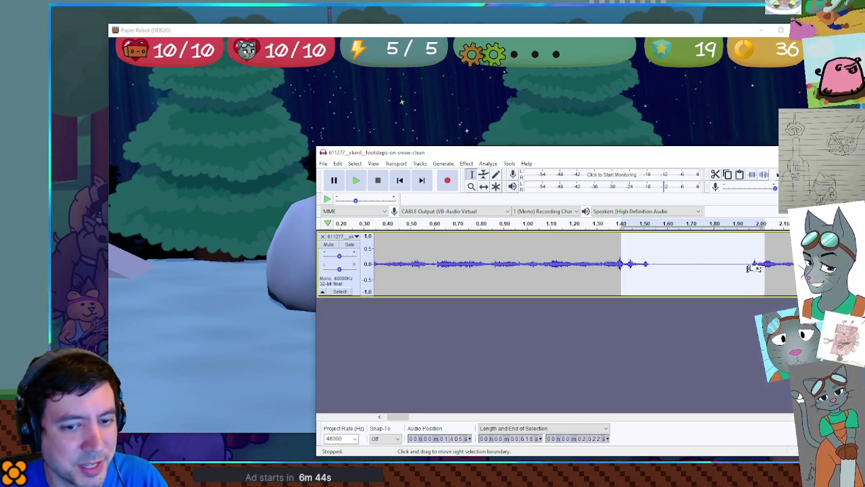
key("Delete")
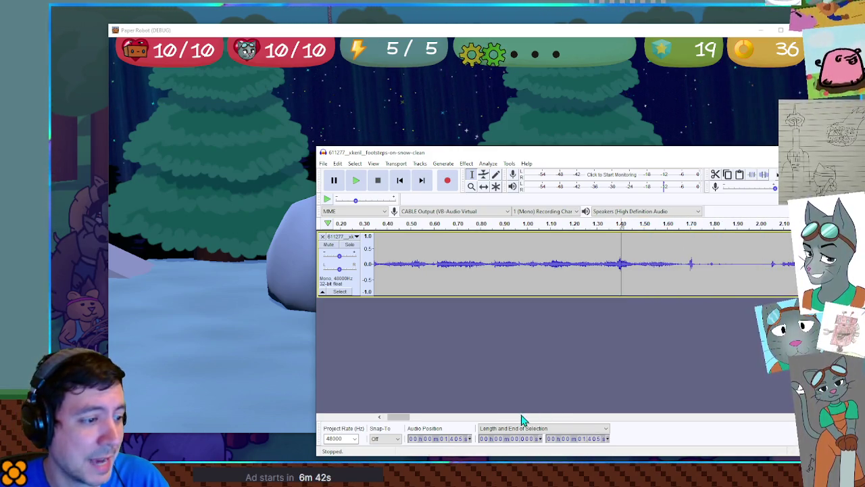
key("ctrl+3")
key("ctrl+3")
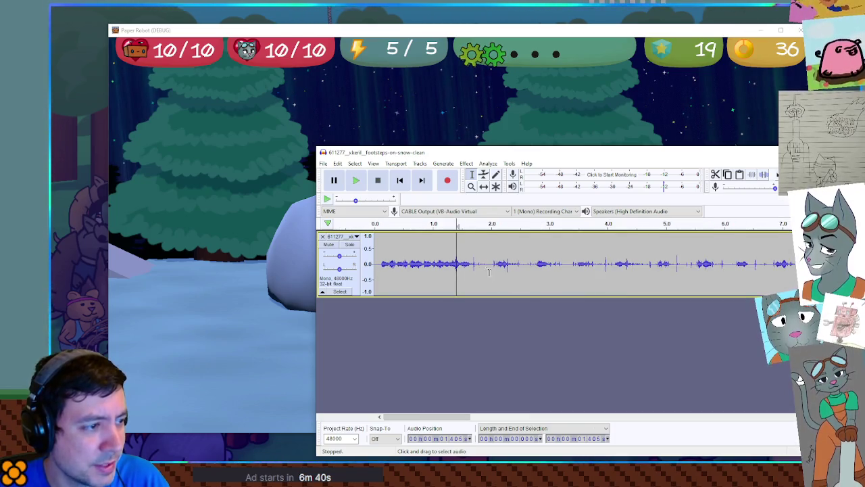
Delete successive stretches after 1.5 s, ending with 2.35–3.5 s and 2.49–3.68 s.
left_click_drag(468, 266, 518, 265)
key("Delete")
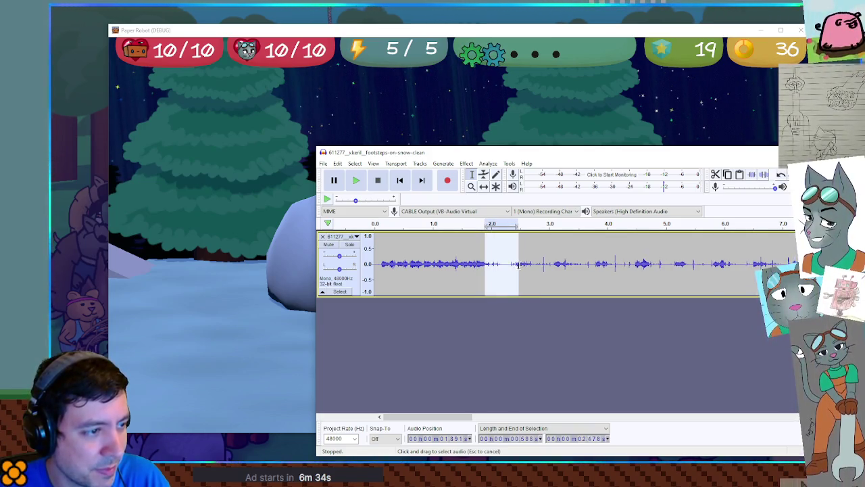
key("Delete")
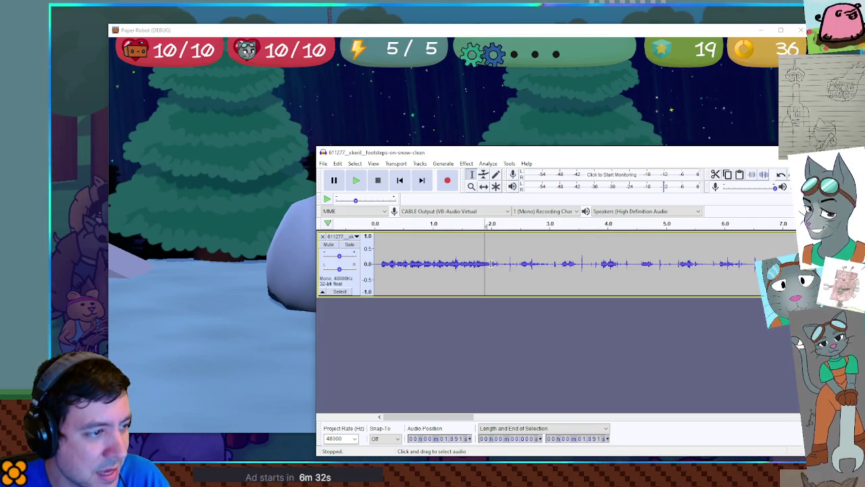
left_click_drag(491, 265, 523, 266)
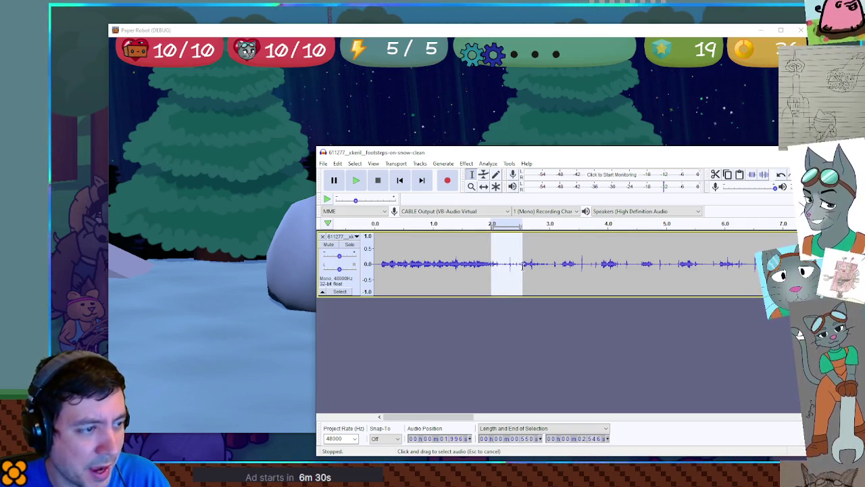
key("Delete")
left_click_drag(499, 265, 570, 268)
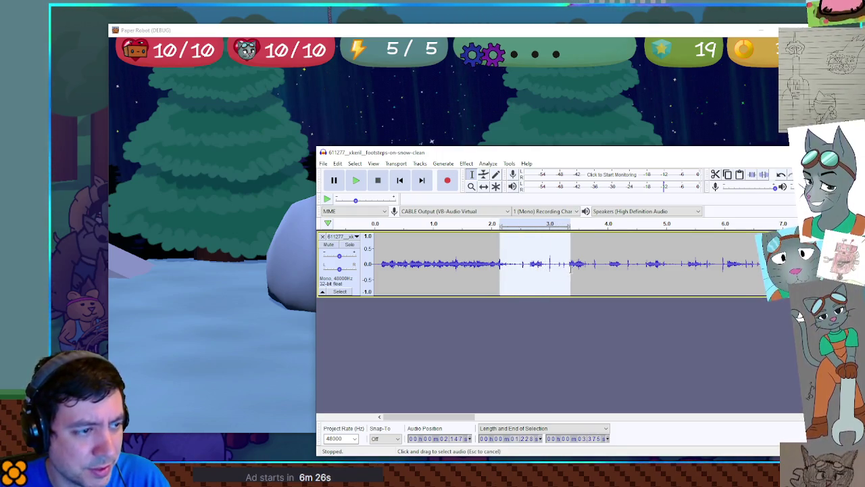
key("Delete")
left_click_drag(511, 264, 575, 267)
key("Delete")
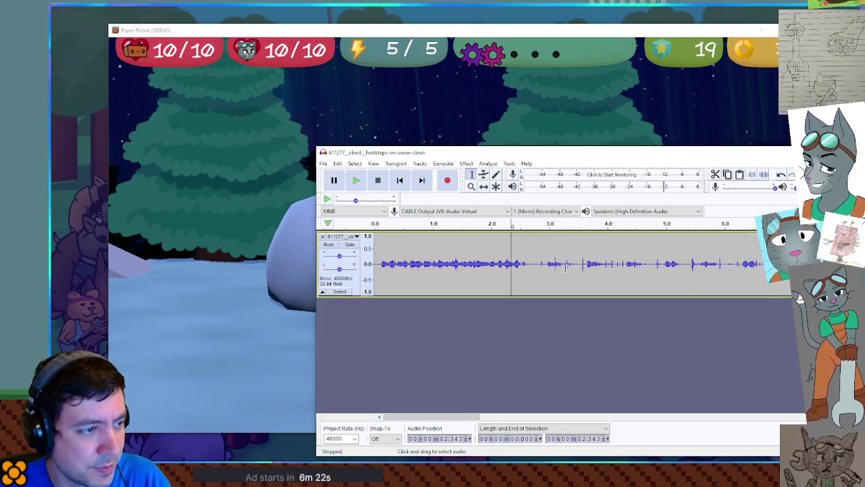
left_click_drag(519, 265, 589, 263)
key("Delete")
Play back the edited footsteps from 0.2 to 2.6 s, then select from 2.59 s onward.
left_click_drag(525, 265, 387, 270)
key("space")
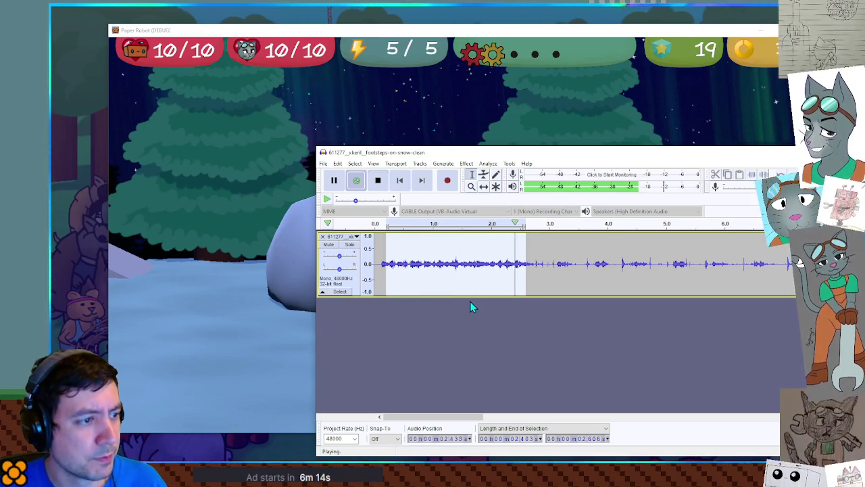
left_click(534, 267)
left_click_drag(525, 264, 790, 270)
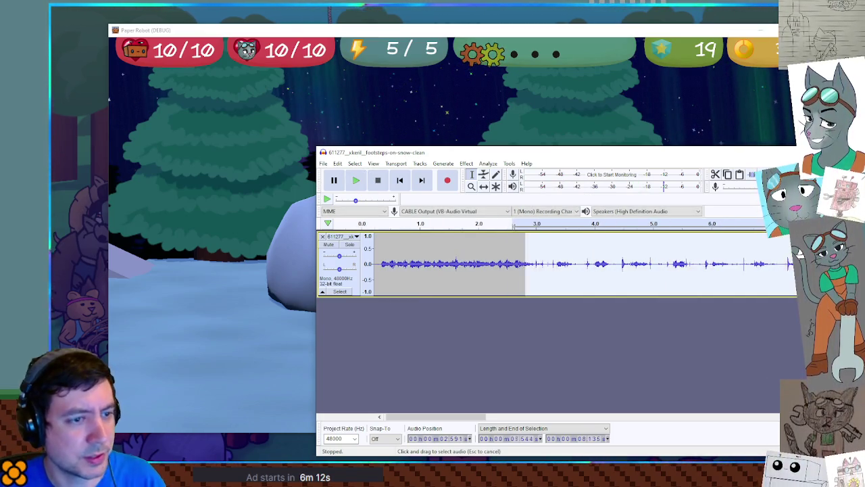
Delete all audio after 2.59 s.
scroll(791, 270, "down", 2)
scroll(758, 276, "down", 1)
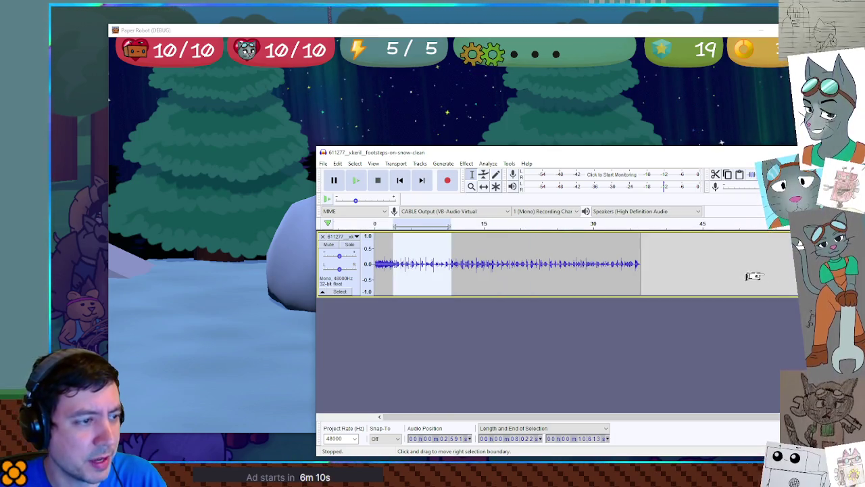
left_click_drag(443, 264, 691, 264)
key("Delete")
Remove the leading silence before the footsteps and loop-play the trimmed clip.
scroll(395, 277, "up", 5)
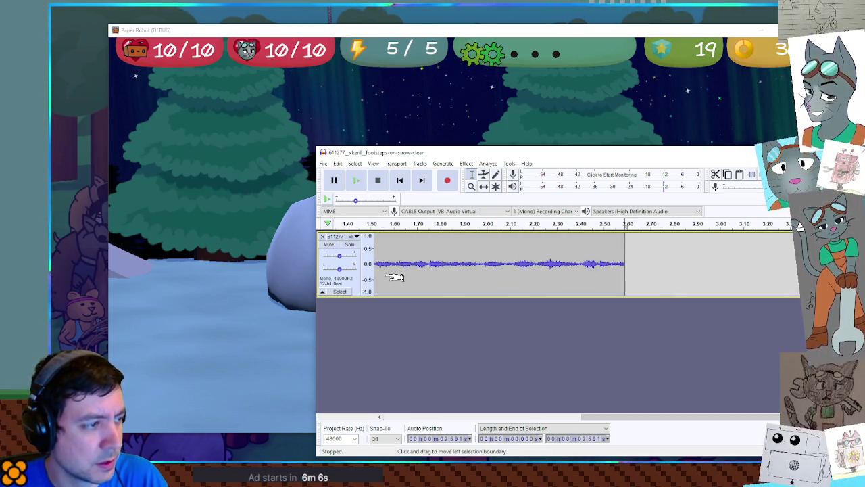
left_click_drag(406, 265, 374, 265)
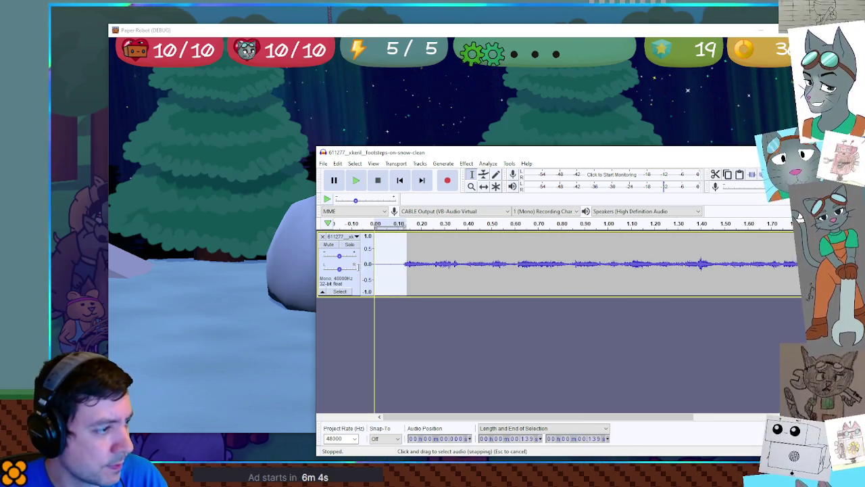
key("Delete")
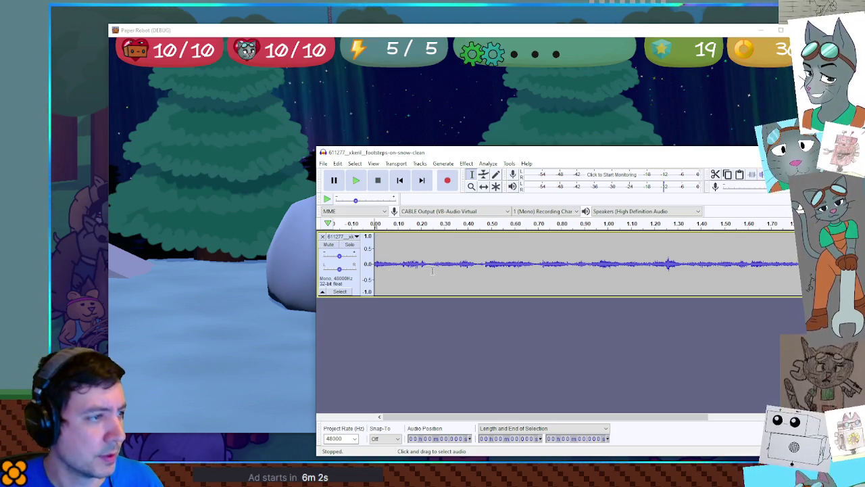
scroll(423, 266, "down", 2)
key("space")
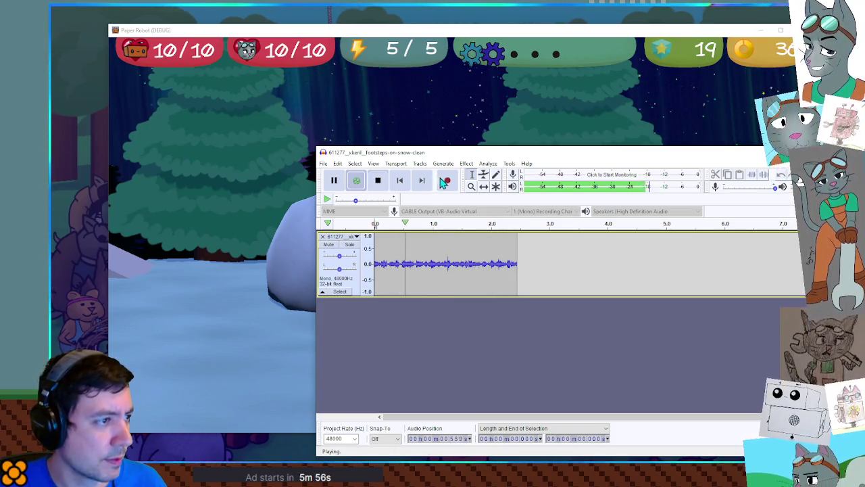
key("space")
left_click(465, 165)
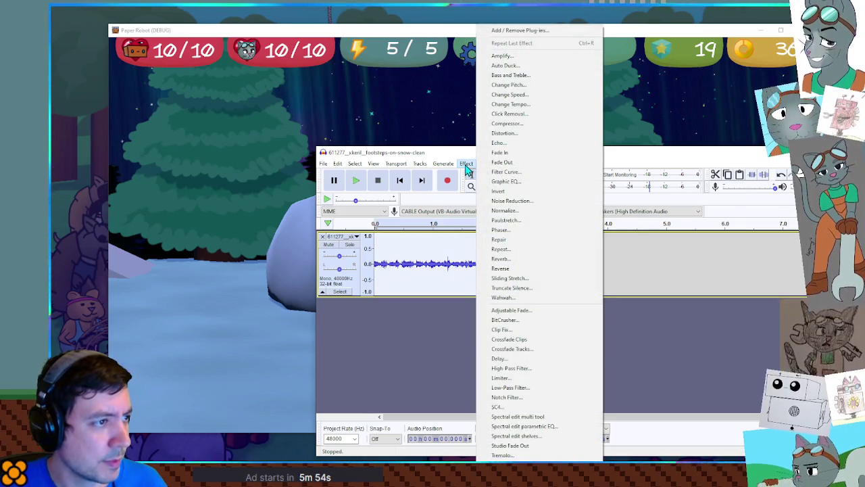
Speed up the clip with Change Tempo at 5 percent and play it.
left_click(519, 105)
type("5")
left_click(622, 360)
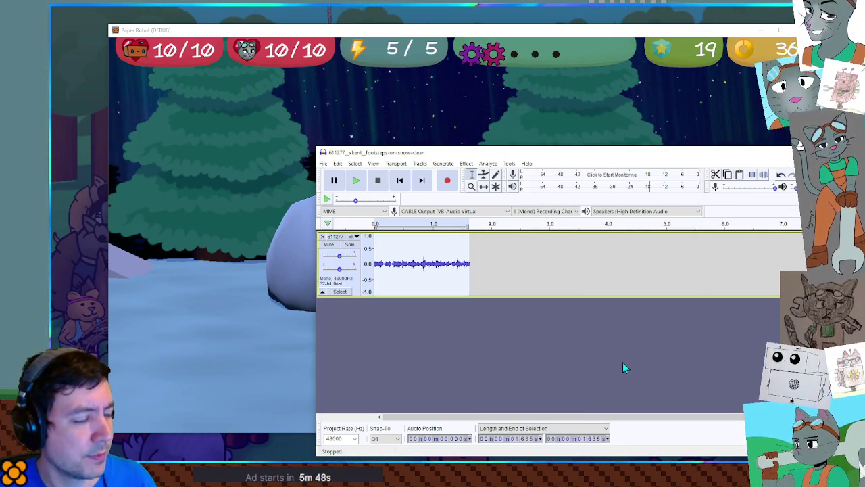
key("space")
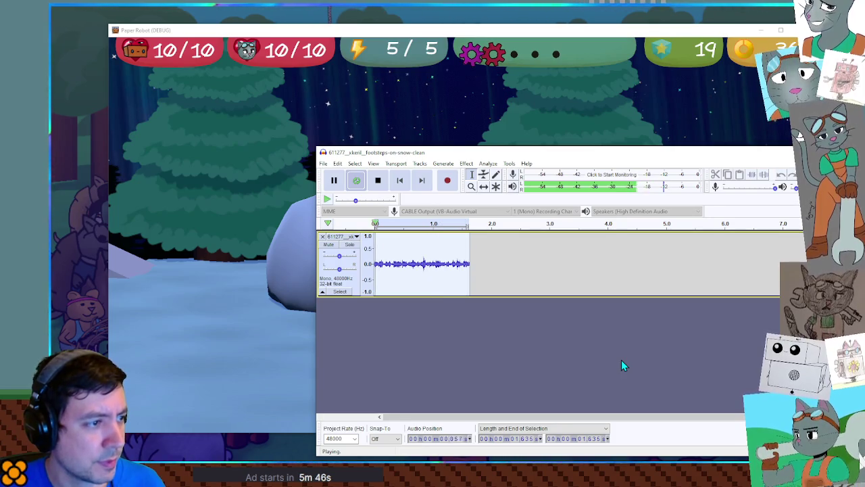
Try a 20 percent tempo increase, loop-play it, then undo back to the original tempo.
left_click(467, 163)
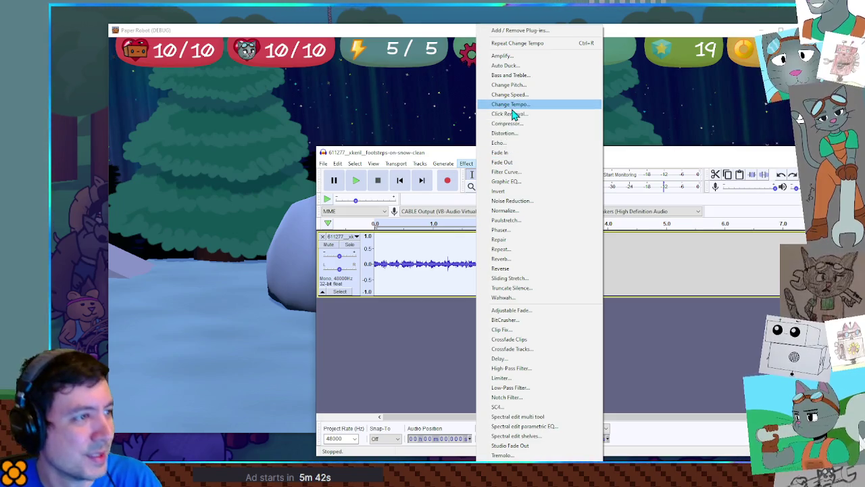
left_click(512, 105)
left_click(611, 362)
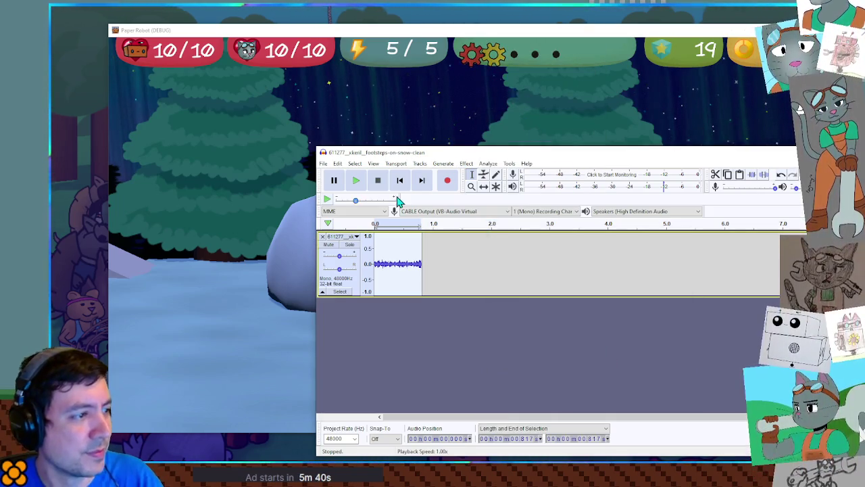
key("shift+space")
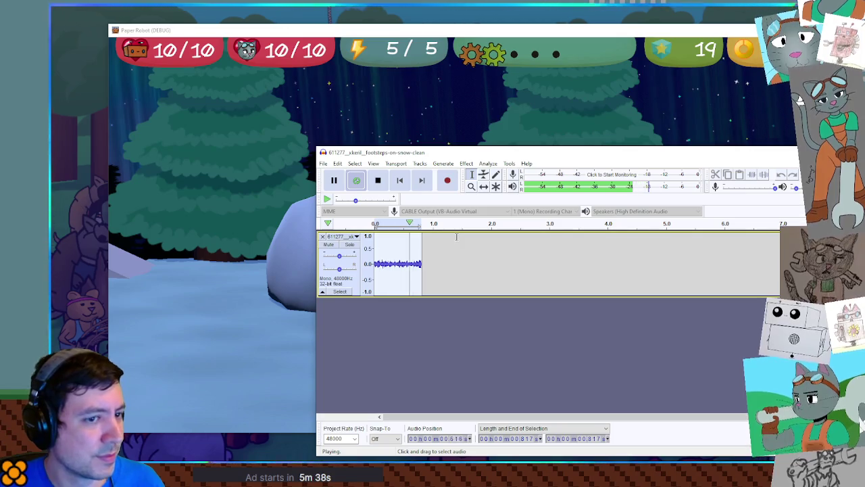
key("space")
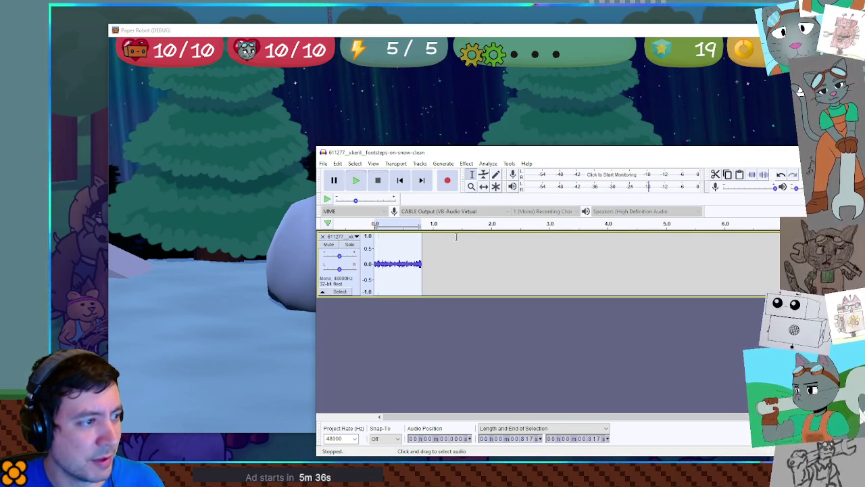
key("ctrl+z")
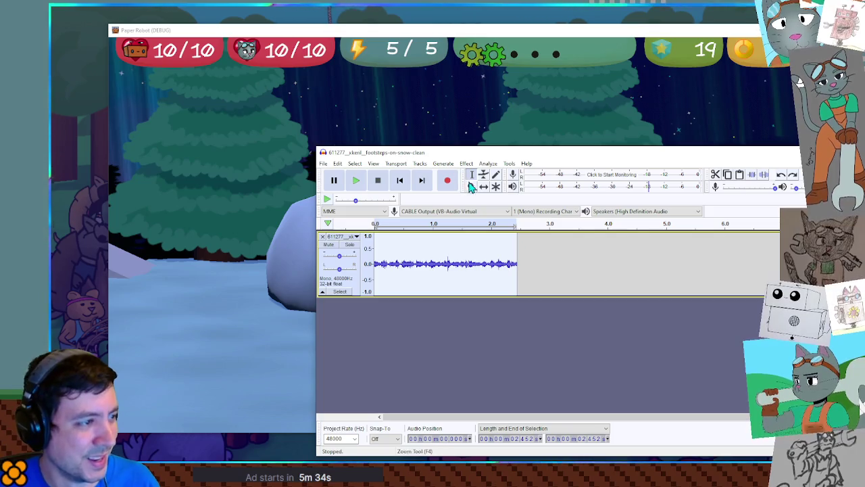
left_click(466, 163)
left_click(530, 106)
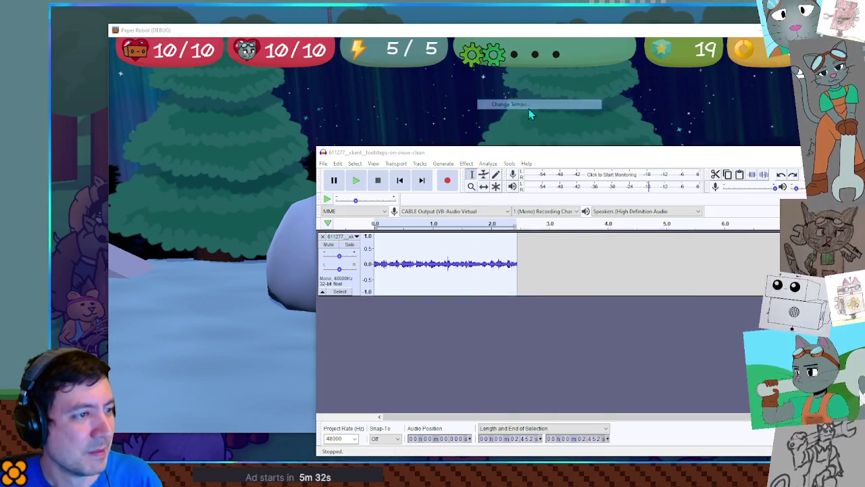
Slow the clip by 50 percent with Change Tempo and preview it.
type("25")
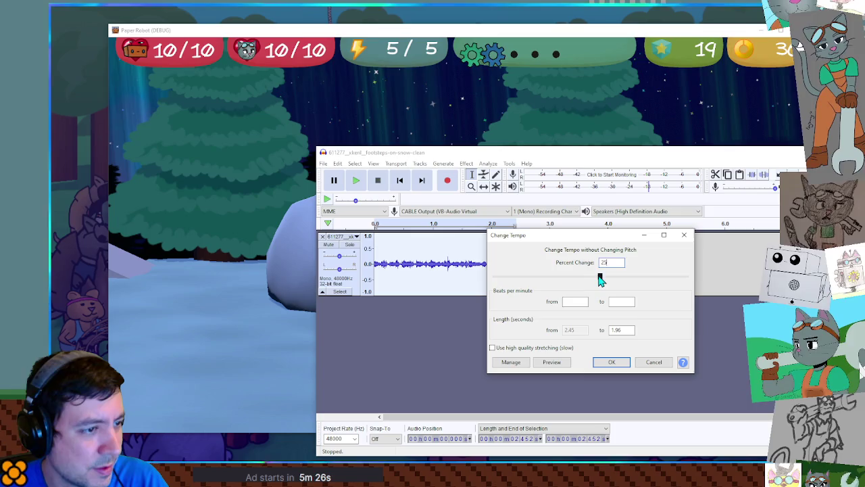
left_click_drag(571, 280, 573, 282)
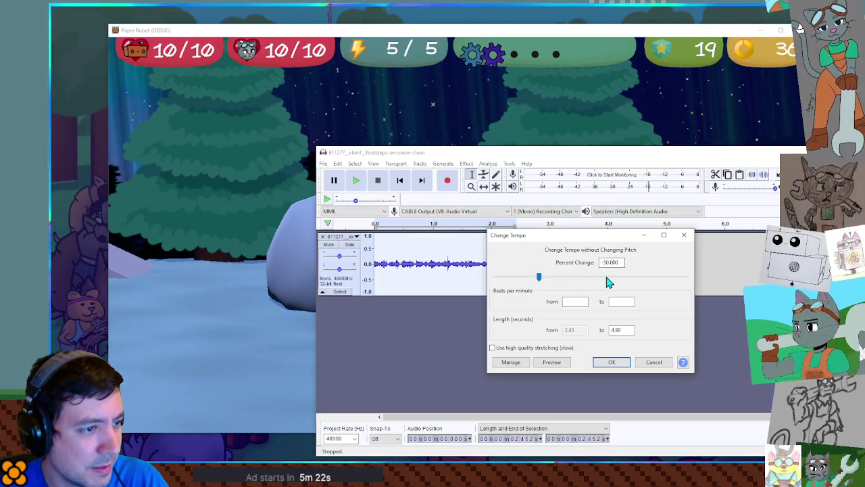
left_click(612, 364)
left_click(516, 277)
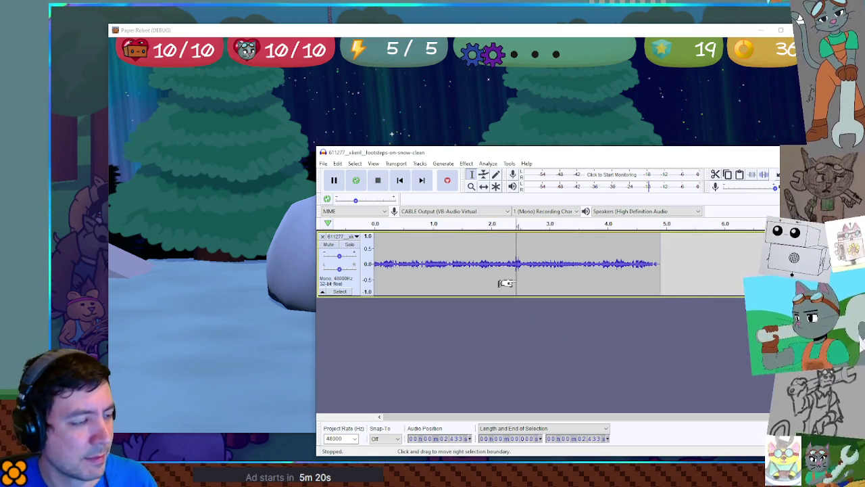
key("space")
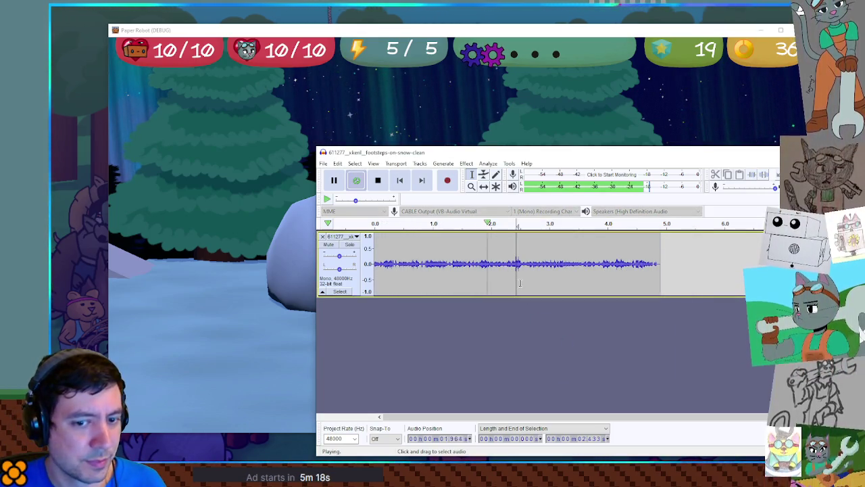
key("space")
Trim the clip back to its first 2.45 seconds and play it from the start.
key("shift+Home")
key("ctrl+t")
key("space")
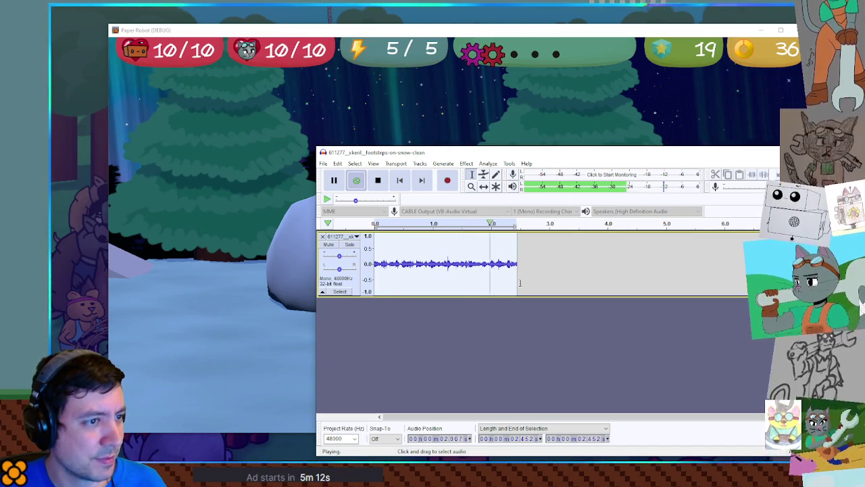
key("space")
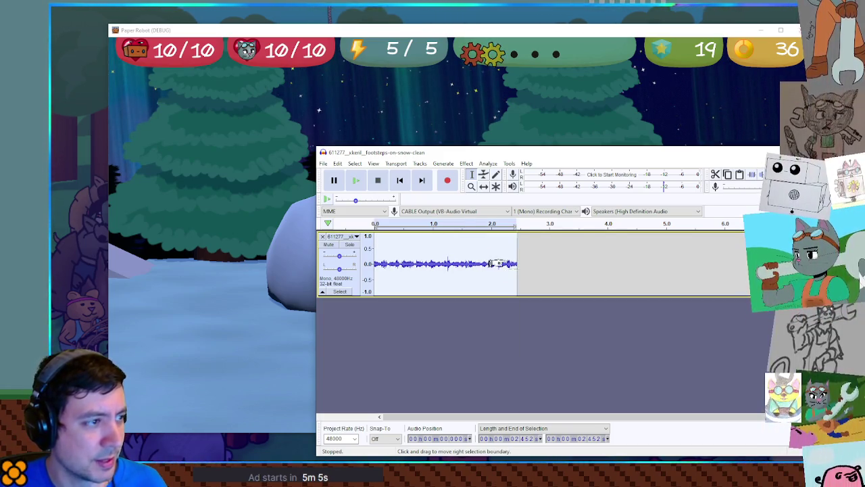
left_click(444, 169)
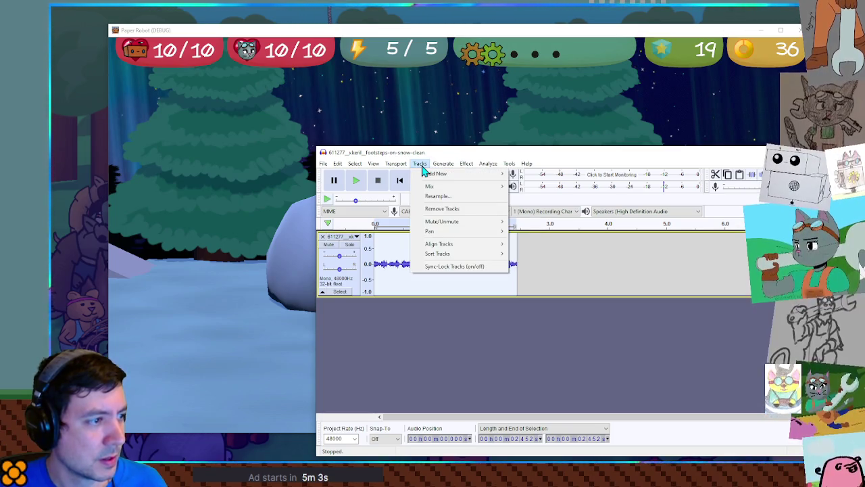
mouse_move(436, 174)
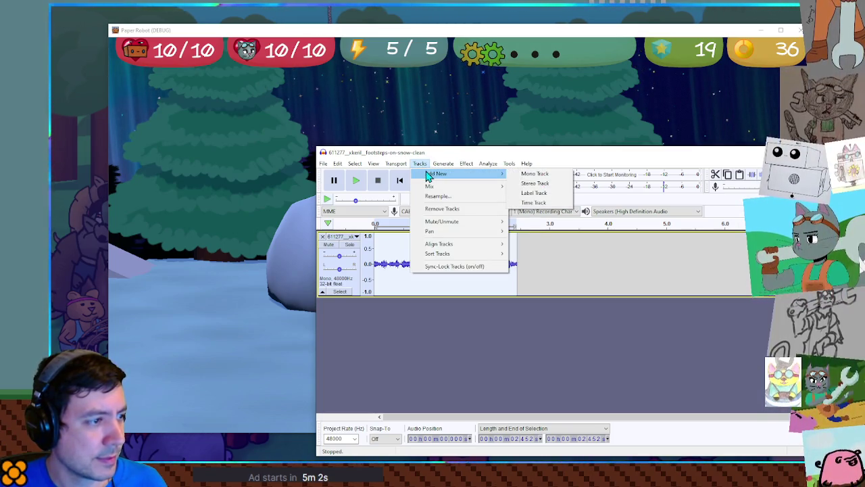
left_click(543, 184)
left_click(395, 338)
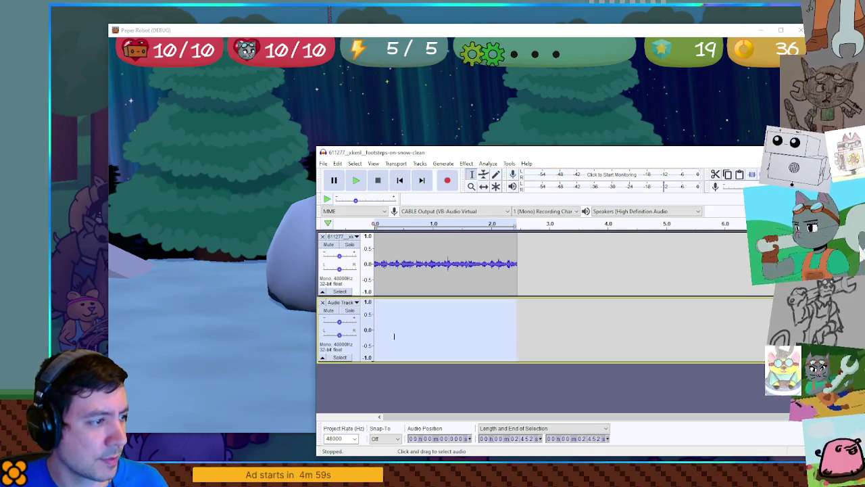
key("ctrl+v")
mouse_move(401, 274)
left_mouse_down()
mouse_move(479, 270)
mouse_move(503, 329)
left_mouse_up()
key("space")
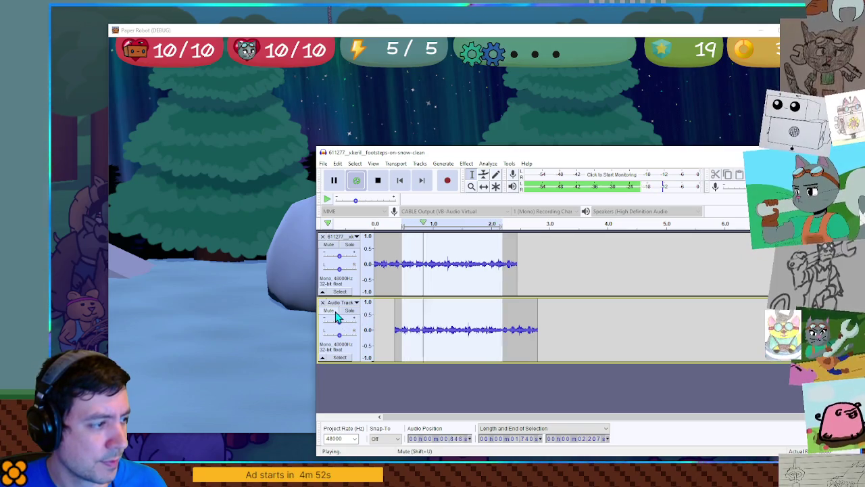
key("space")
key("ctrl+z")
left_click(434, 326)
key("ctrl+v")
mouse_move(439, 274)
left_mouse_down()
mouse_move(507, 280)
mouse_move(509, 329)
left_mouse_up()
key("space")
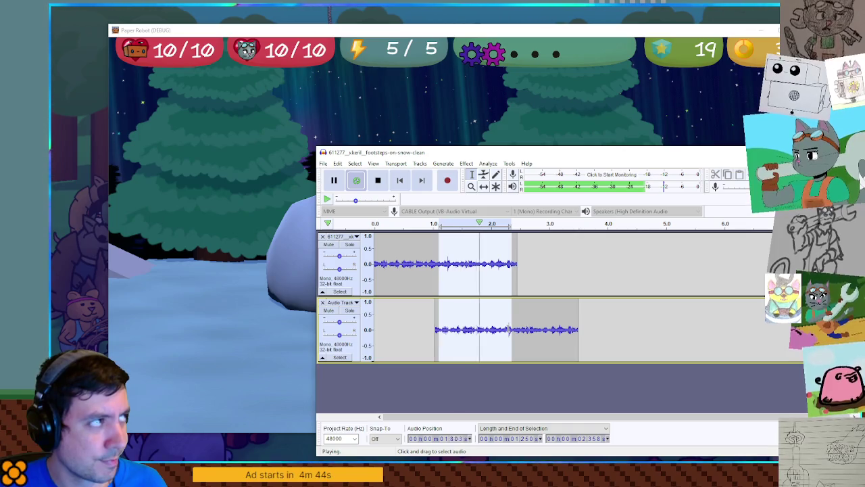
key("space")
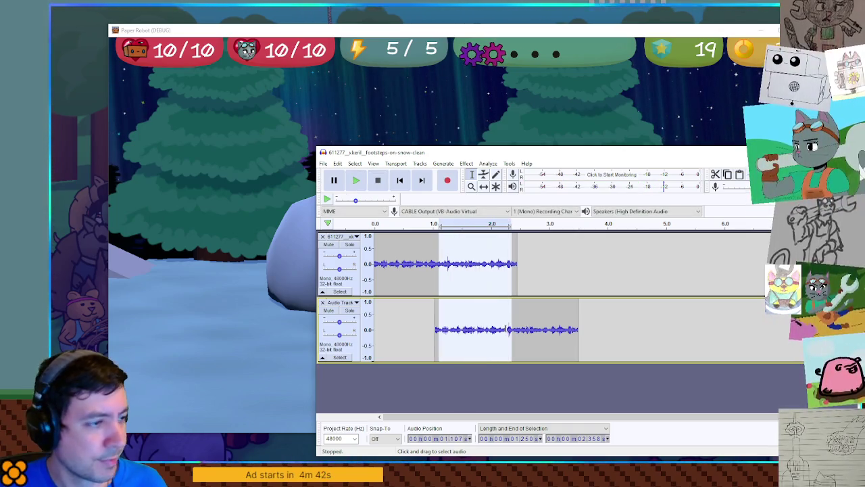
left_click(436, 329)
left_click(322, 303)
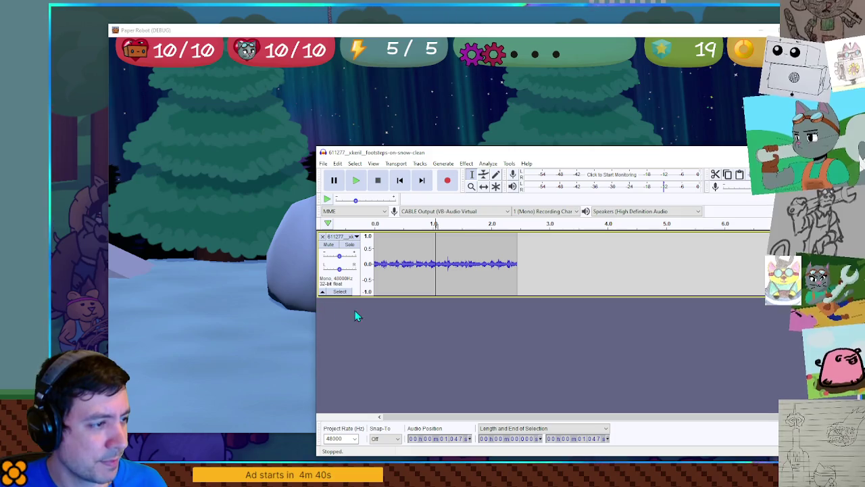
Lower the clip's pitch by 28 percent with Change Pitch and play the result.
left_click(466, 165)
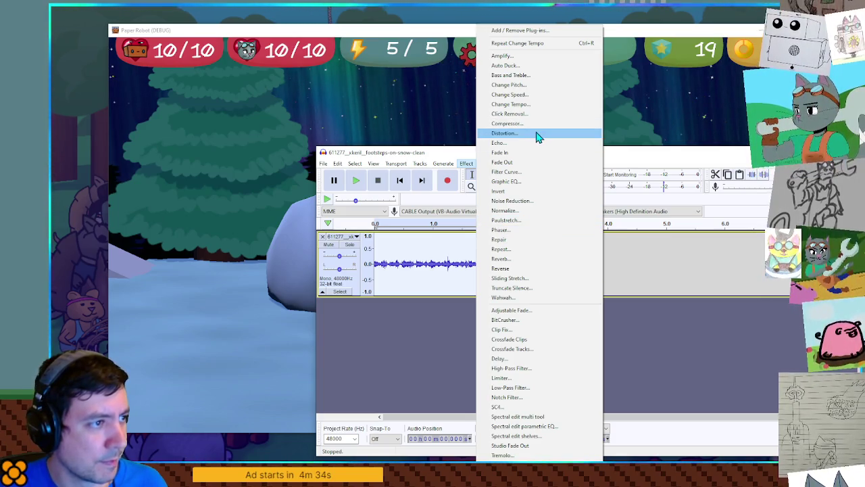
left_click(536, 85)
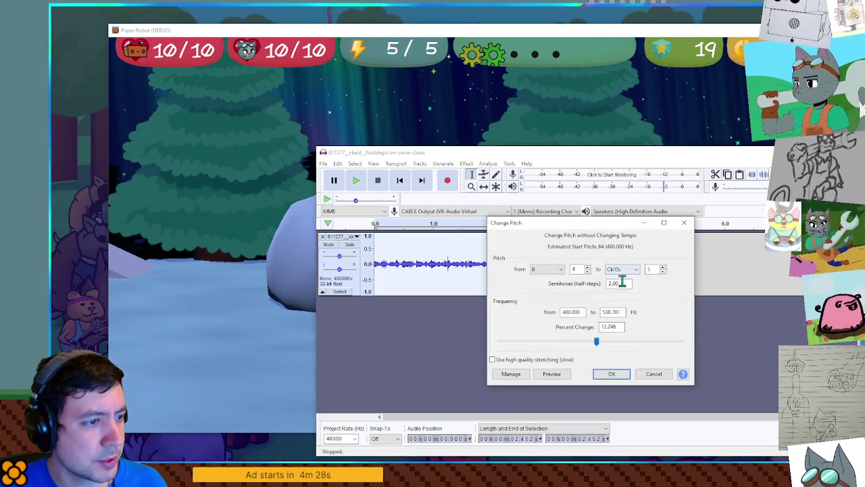
left_click_drag(606, 346, 566, 348)
left_click(611, 374)
key("space")
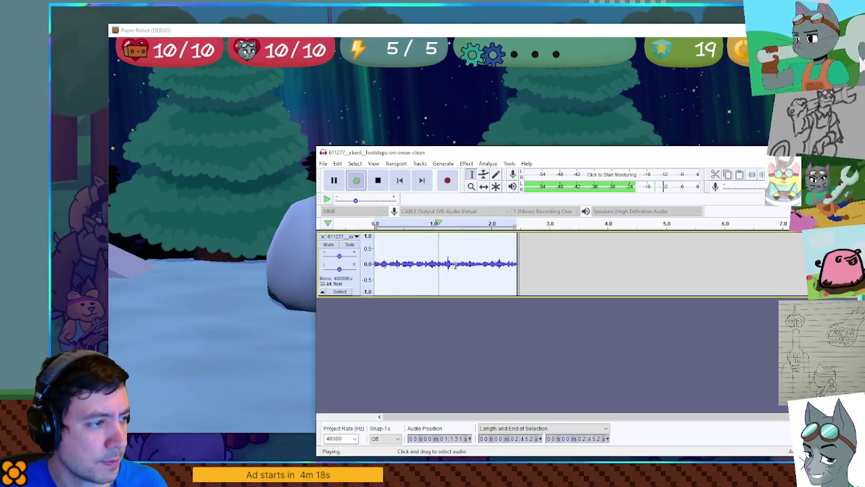
key("space")
Replay the lowered-pitch clip from the beginning, then select the whole footstep track.
scroll(397, 262, "up", 3, "ctrl")
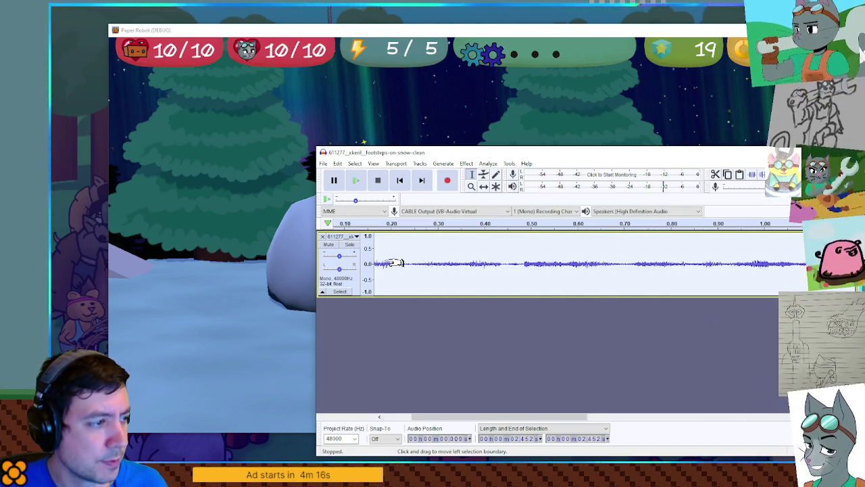
key("Home")
key("space")
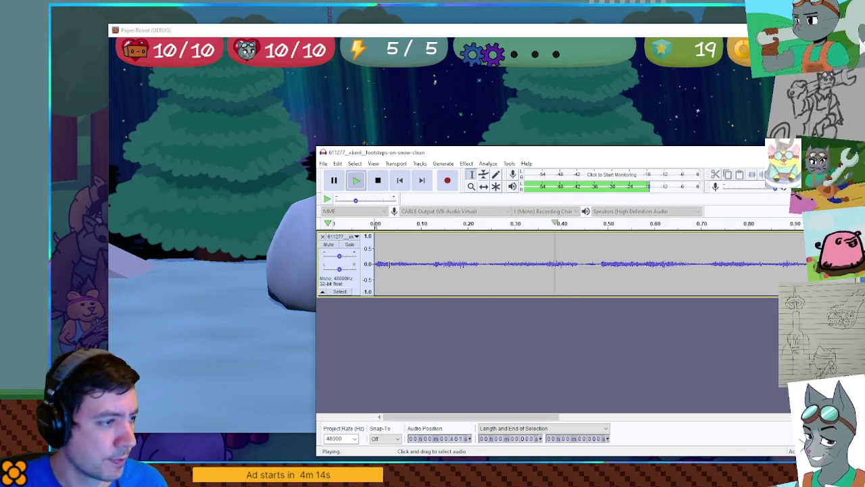
key("space")
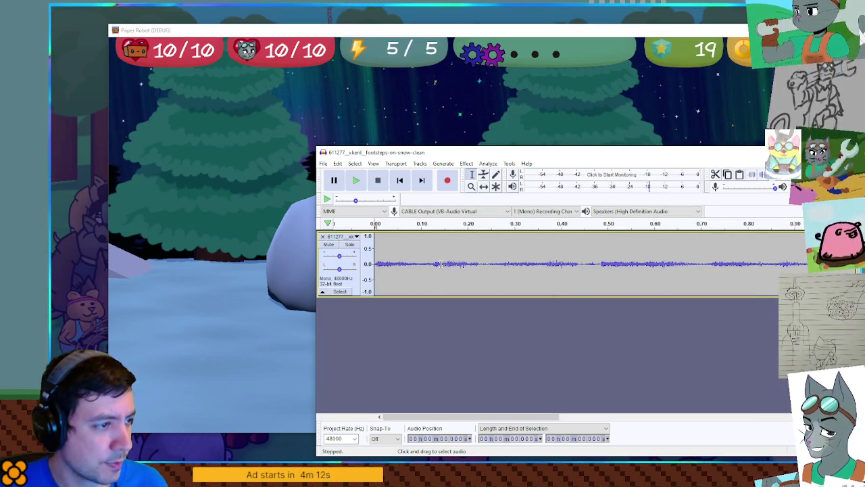
left_click(451, 265)
Apply the Compressor with a -42 dB threshold, then undo it.
left_click(466, 163)
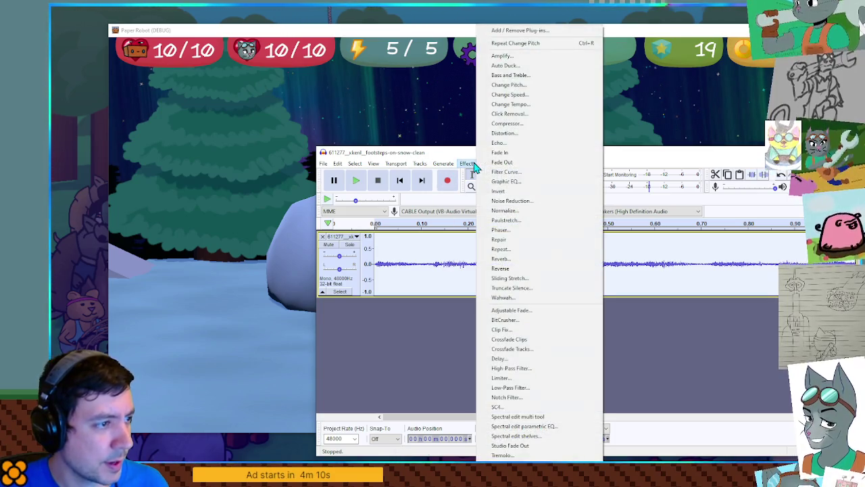
left_click(518, 153)
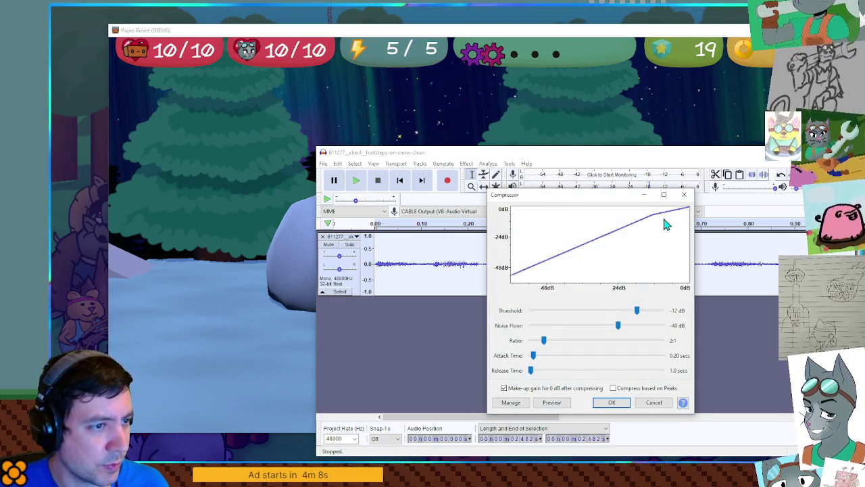
left_click_drag(637, 312, 571, 311)
left_click(612, 402)
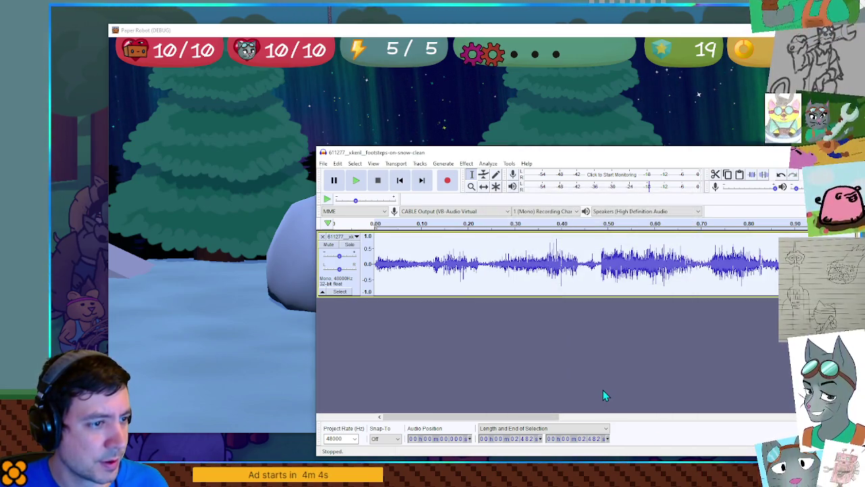
key("ctrl+z")
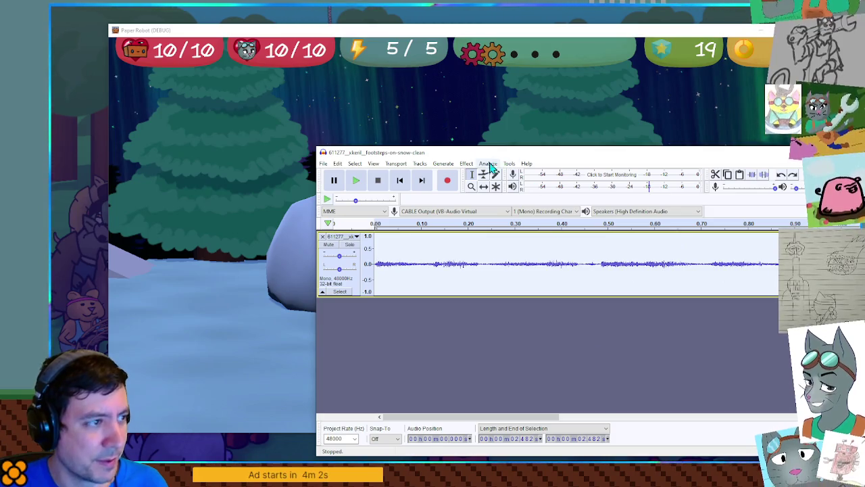
Compress with about a -11 dB threshold, listen, and undo it again.
left_click(466, 163)
left_click(524, 125)
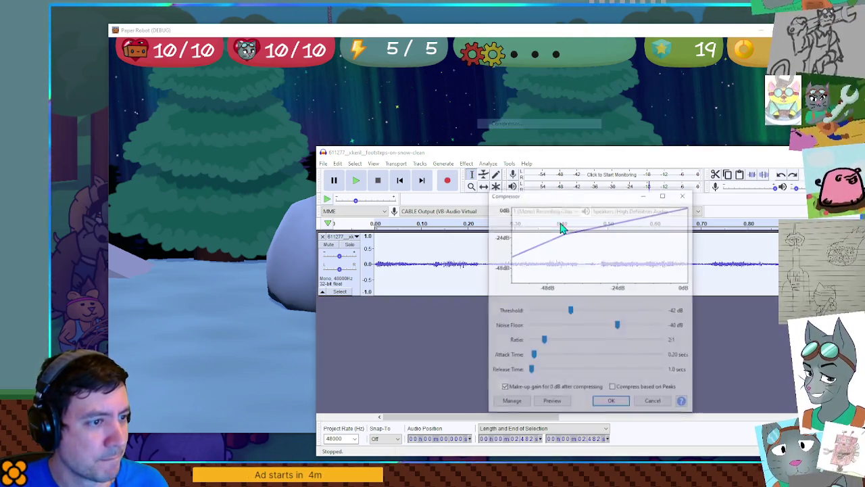
left_click_drag(586, 315, 640, 320)
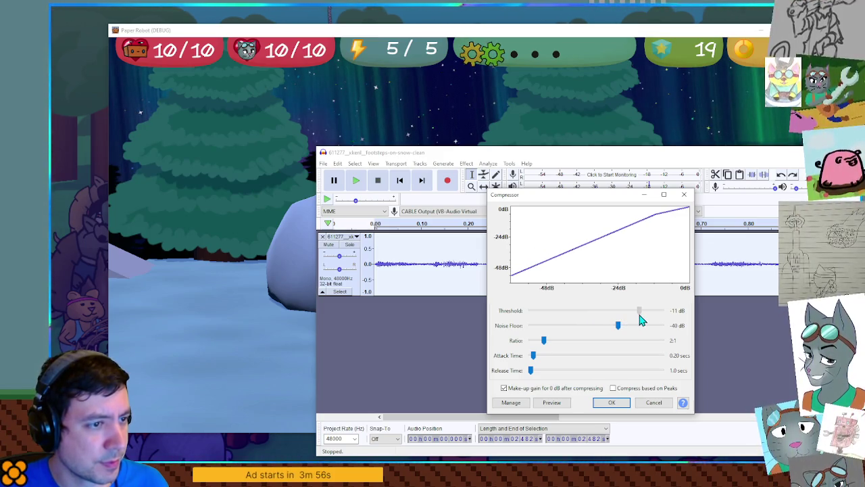
left_click(611, 401)
key("space")
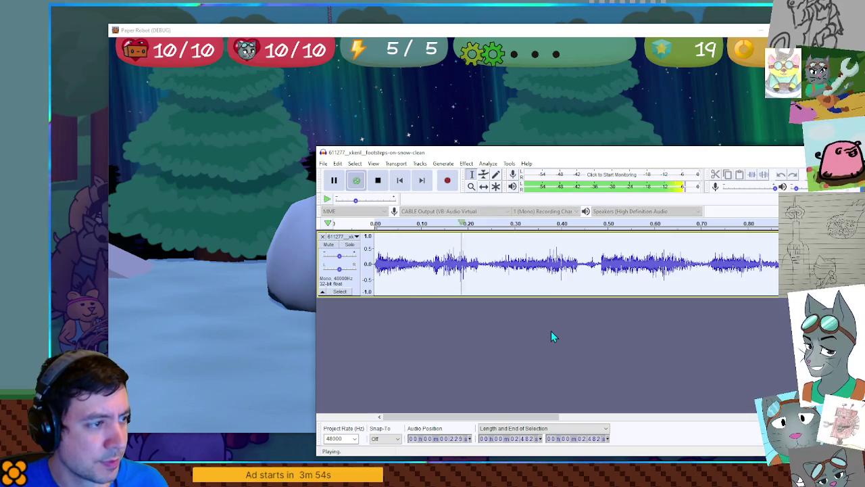
key("ctrl+z")
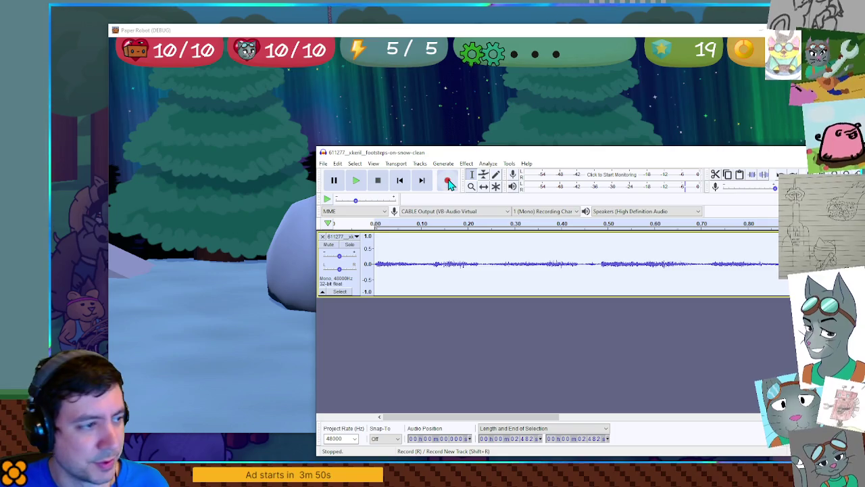
Normalize the footsteps clip and play it to hear the louder result.
left_click(468, 165)
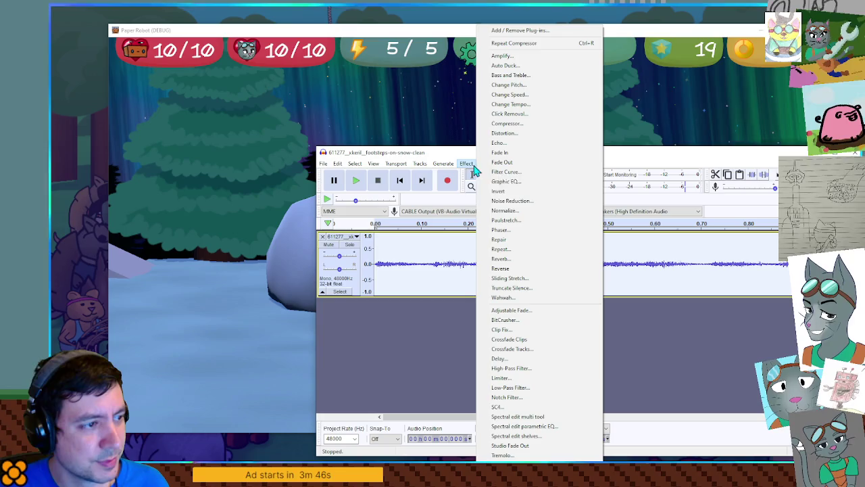
left_click(518, 210)
left_click(605, 329)
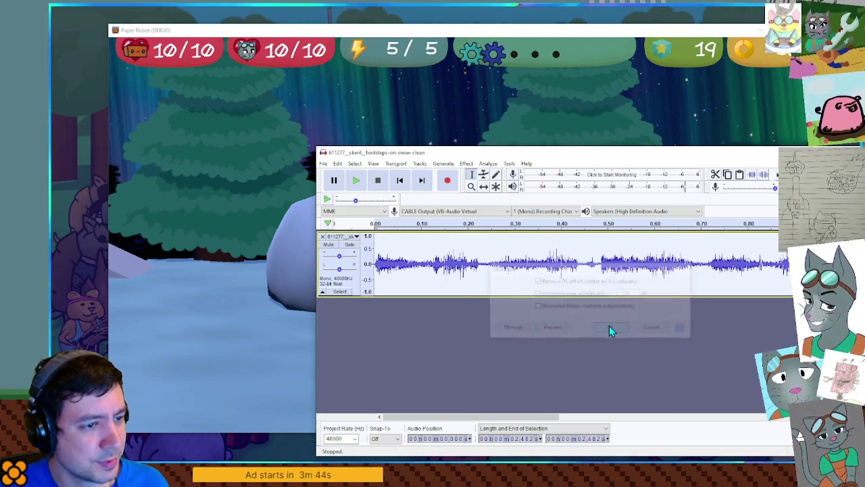
key("space")
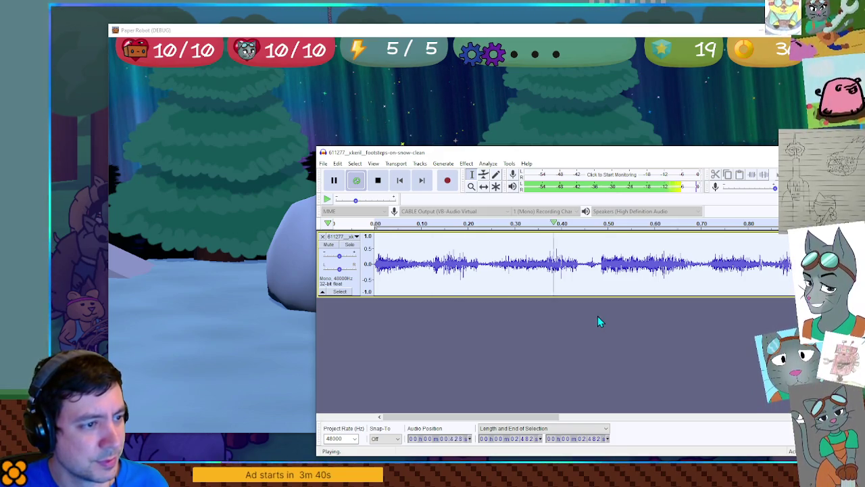
key("space")
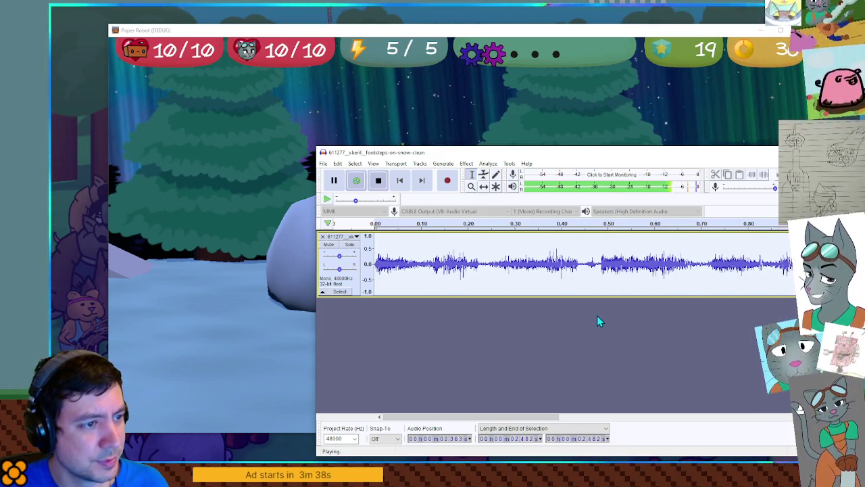
scroll(550, 257, "down", 1, "ctrl")
scroll(551, 257, "down", 2, "ctrl")
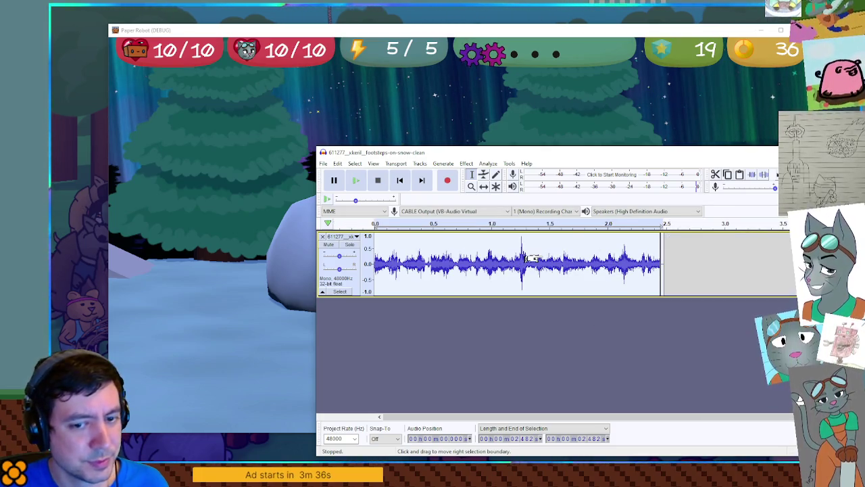
Use the Envelope tool to lower the volume around the loud spike near 1.25 s, then listen.
scroll(447, 254, "up", 4, "ctrl")
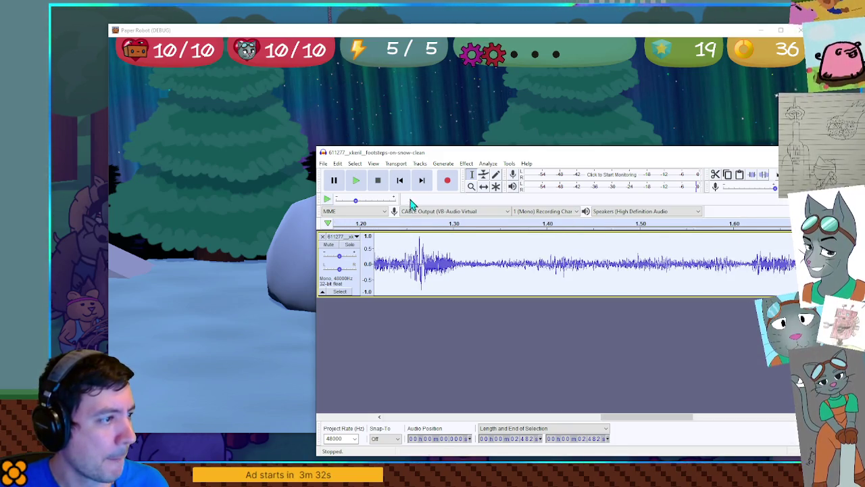
left_click(484, 175)
left_click_drag(408, 236, 418, 245)
key("space")
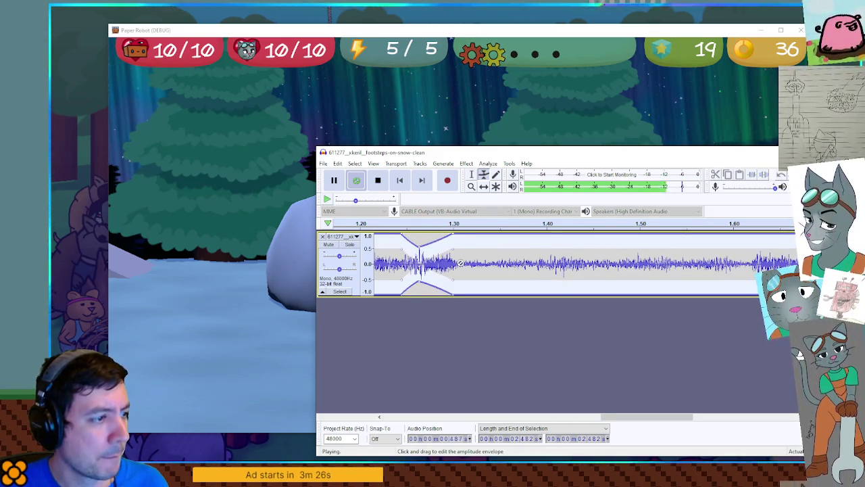
key("ctrl+2")
scroll(503, 258, "up", 4, "ctrl")
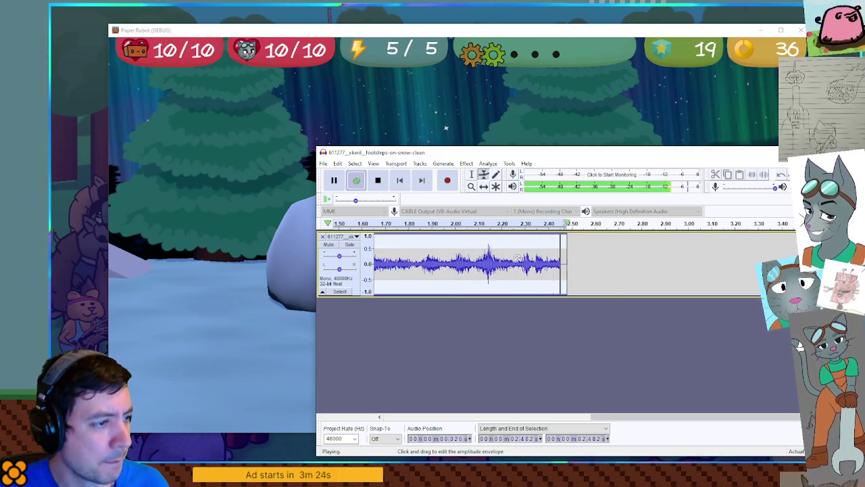
key("space")
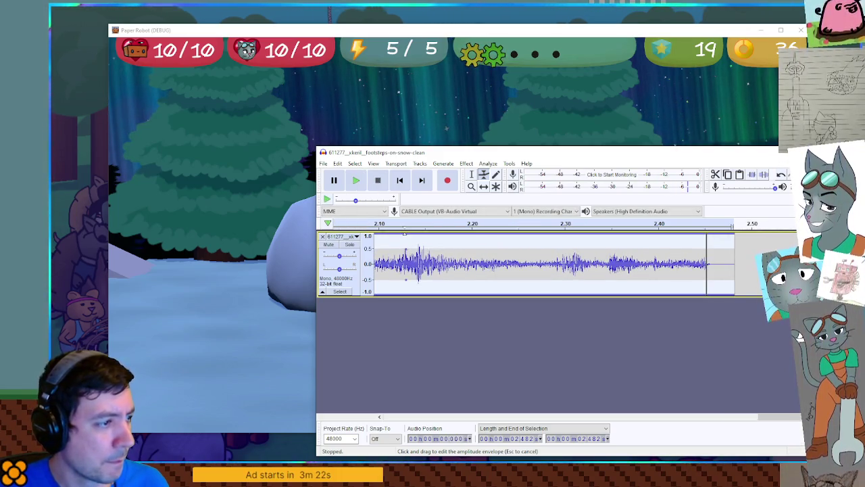
Add a volume dip near the clip's end, check playback, and switch back to the game.
left_click(447, 236)
left_click_drag(416, 237, 417, 247)
scroll(432, 263, "down", 4)
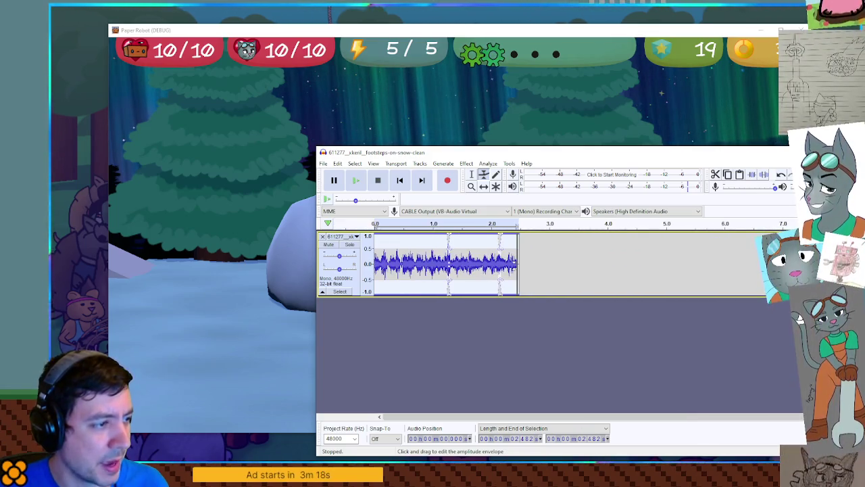
key("space")
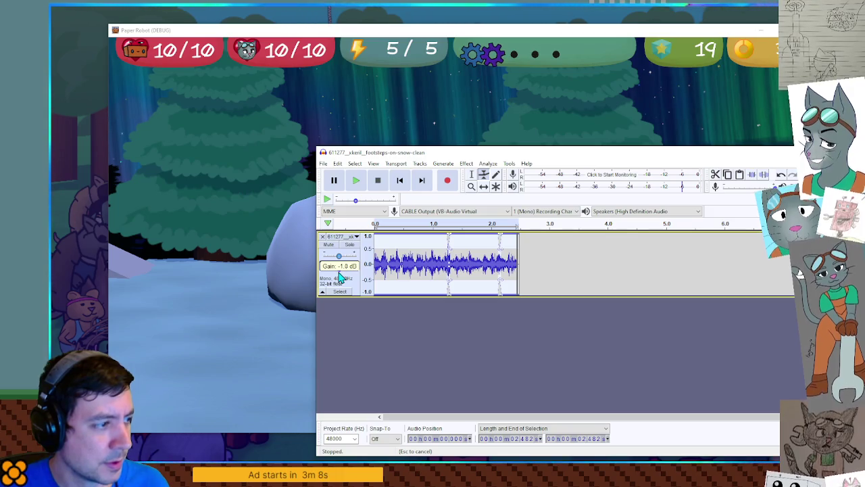
key("space")
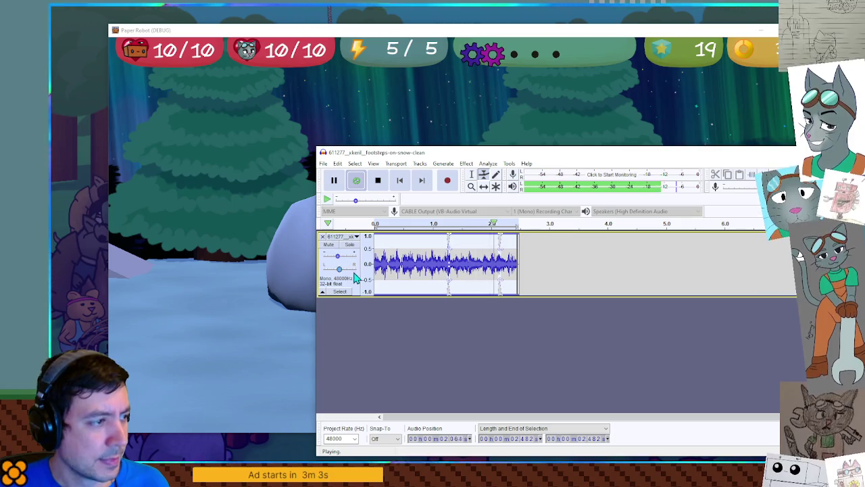
left_click(375, 184)
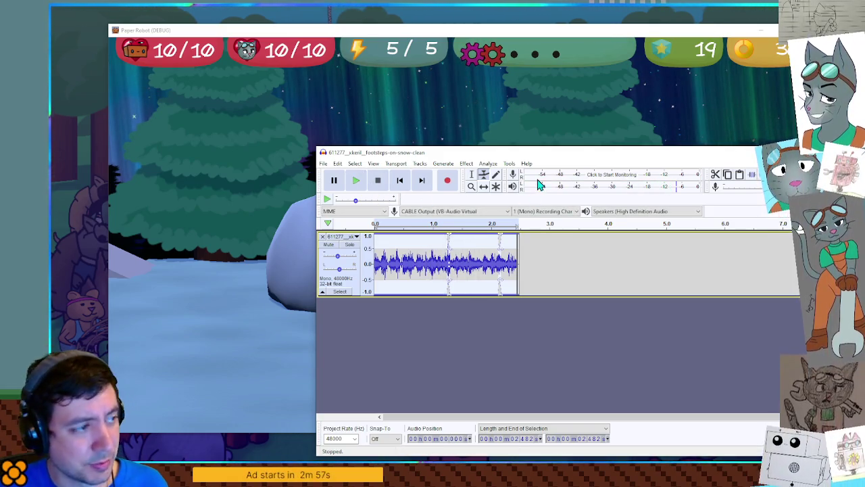
key("alt+Tab")
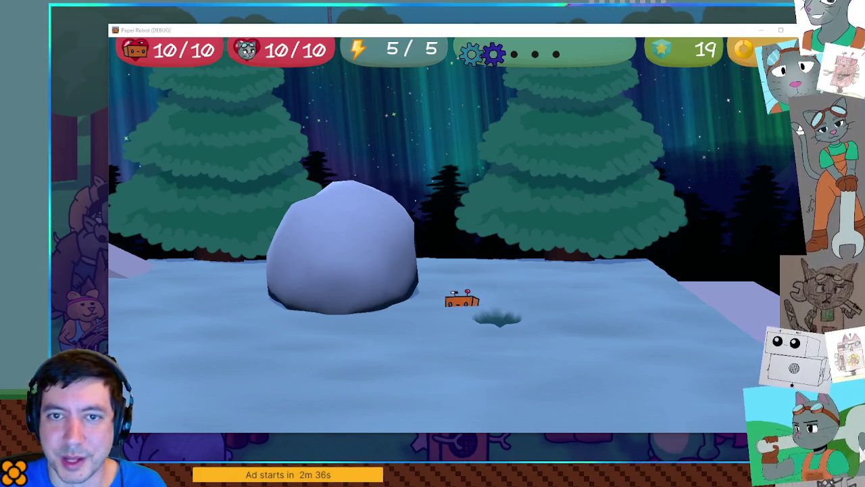
Stop the Paper Robot debug run with F8.
key("F8")
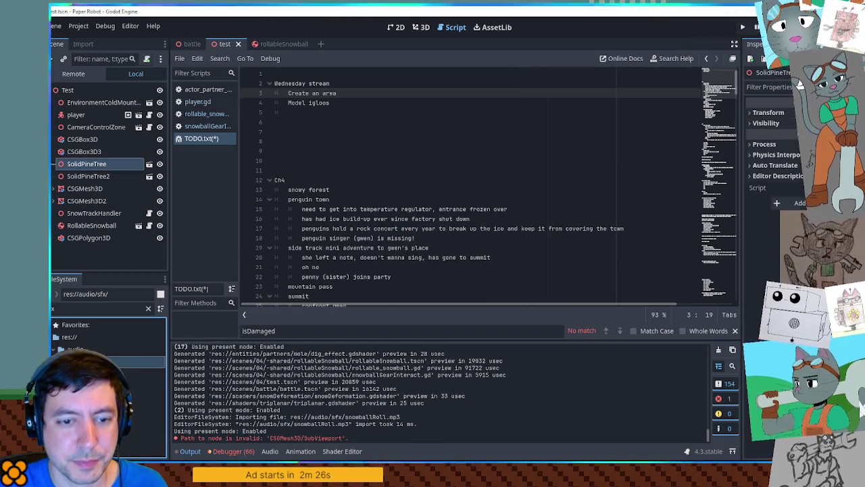
Filter for 'snow rol', reimport snowballRoll.mp3 with looping, and drag it into the rollableSnowball scene.
left_click(148, 308)
scroll(108, 338, "down", 5)
left_click(96, 309)
type("snow rol")
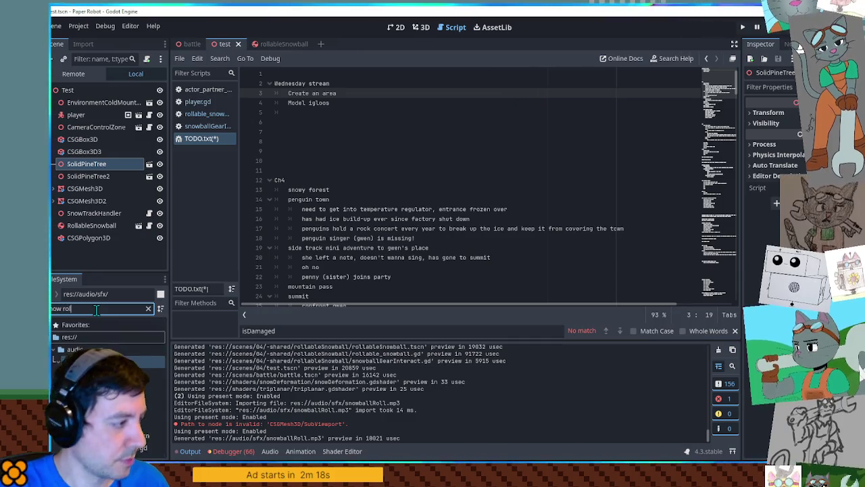
left_click(101, 374)
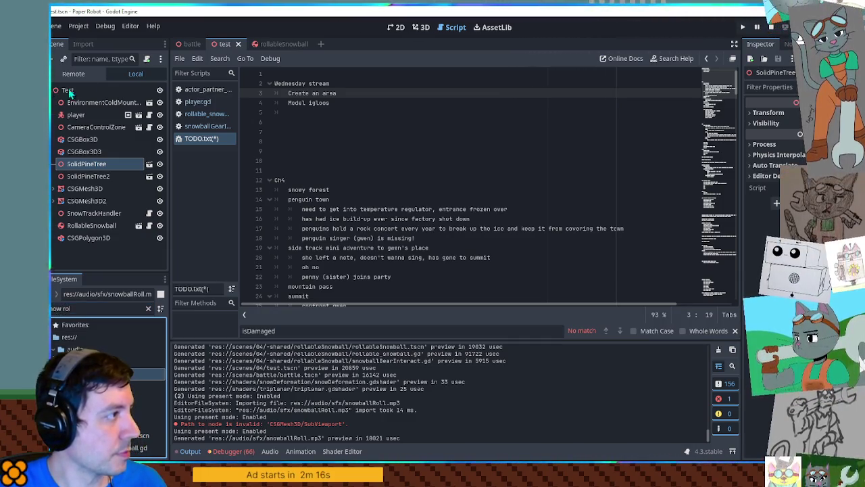
double_click(102, 374)
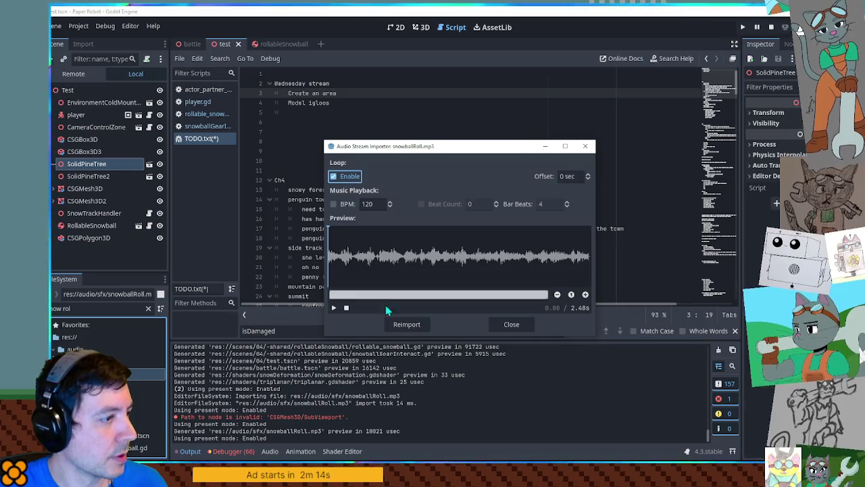
left_click(406, 324)
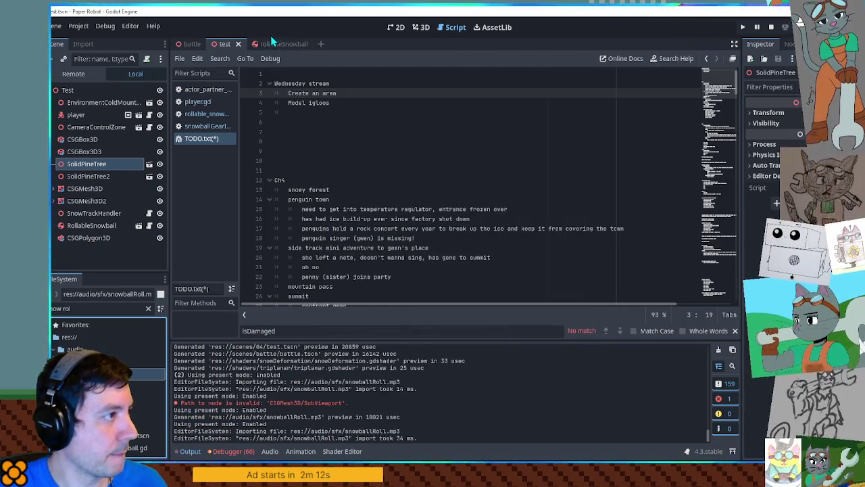
left_click(274, 43)
mouse_move(101, 374)
left_mouse_down()
mouse_move(68, 90)
mouse_move(77, 96)
left_mouse_up()
Add an AudioStreamPlayer3D under RollableSnowball with snowballRoll.mp3 as its stream, and save.
right_click(94, 91)
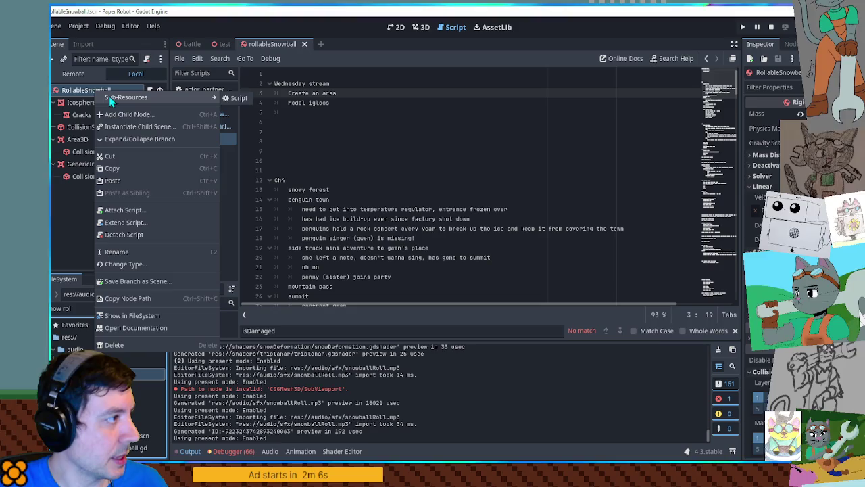
key("Escape")
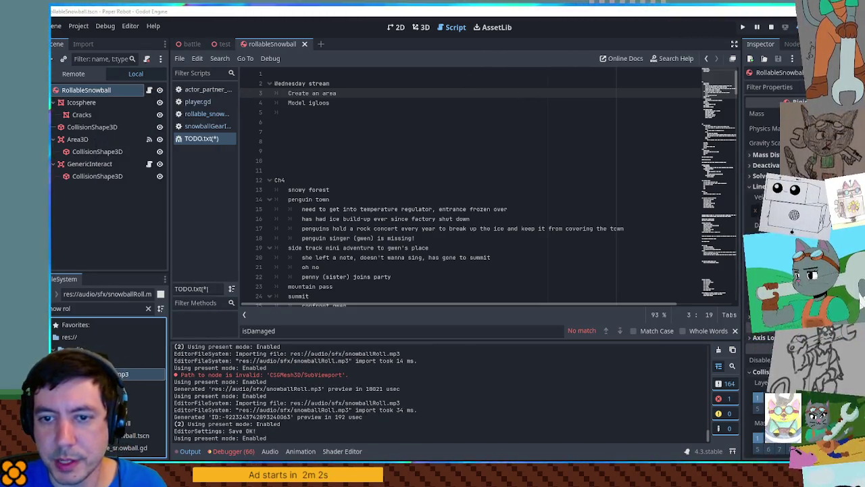
left_click_drag(115, 374, 86, 90)
left_click_drag(115, 374, 90, 191)
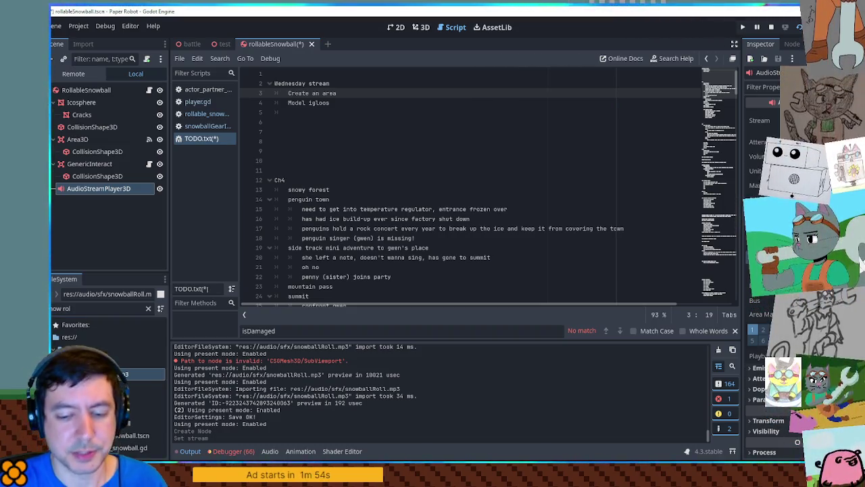
key("ctrl+s")
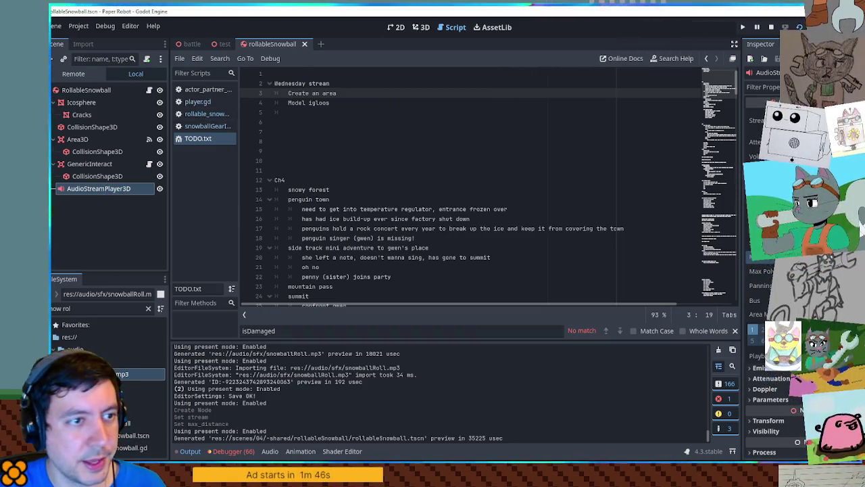
Enable Playing and Autoplay on the audio player and save the scene.
left_click(784, 216)
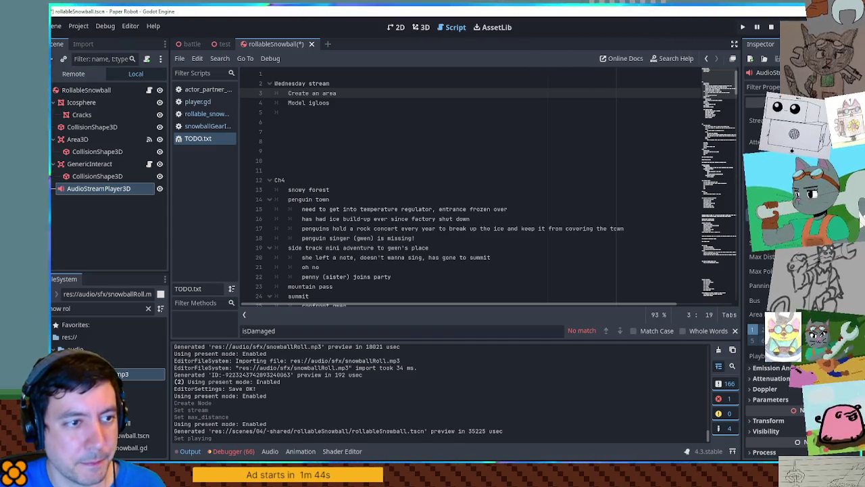
left_click(784, 216)
left_click(784, 228)
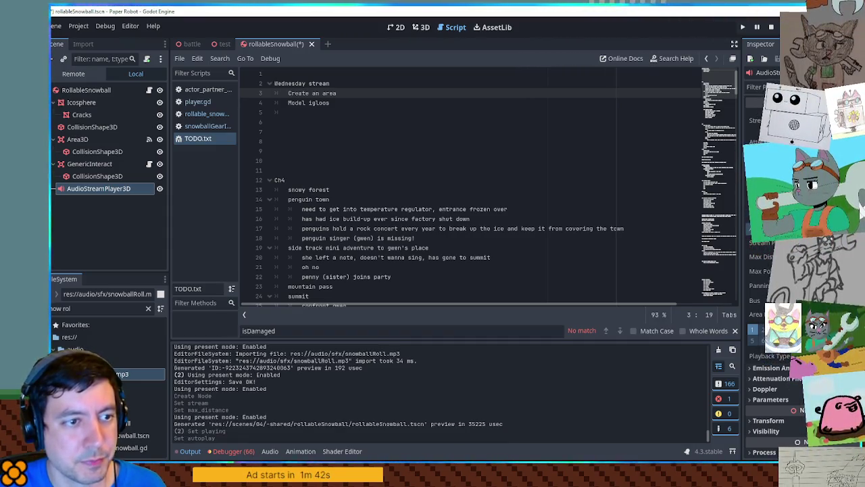
key("ctrl+s")
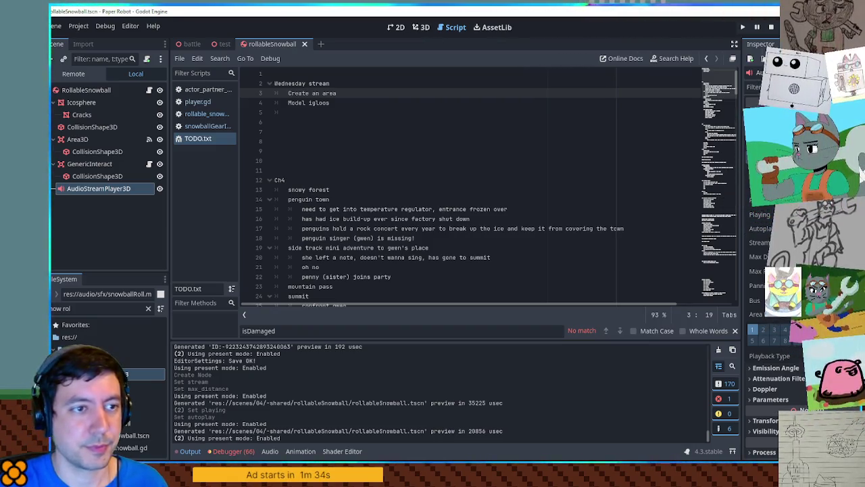
left_click(204, 128)
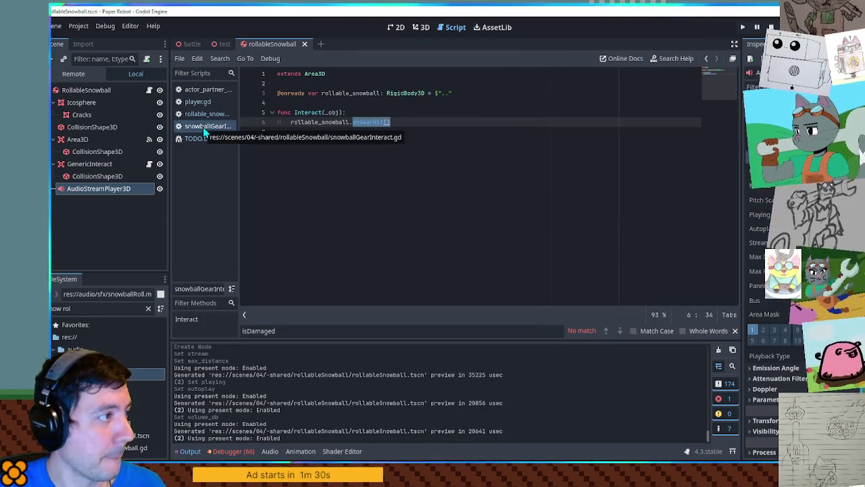
left_click(203, 113)
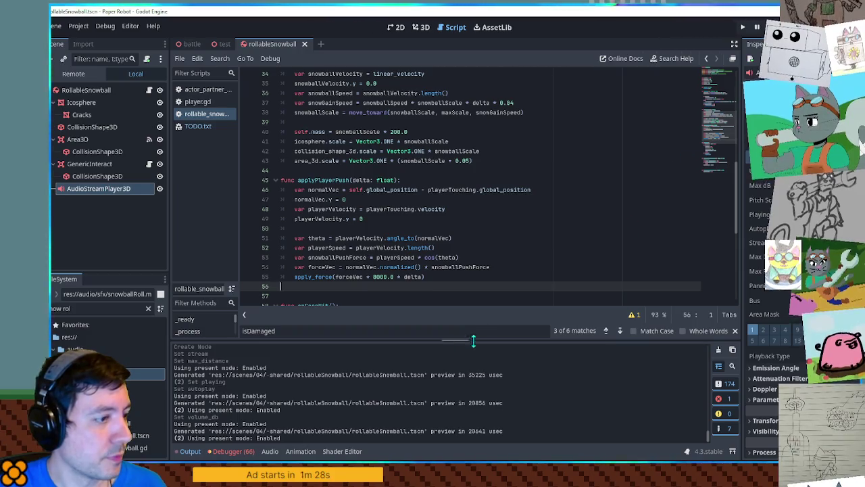
key("Escape")
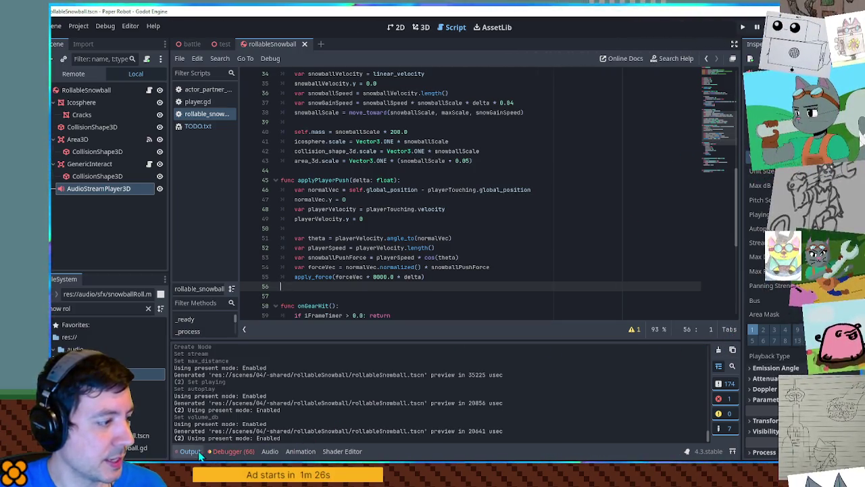
key("ctrl+j")
key("F5")
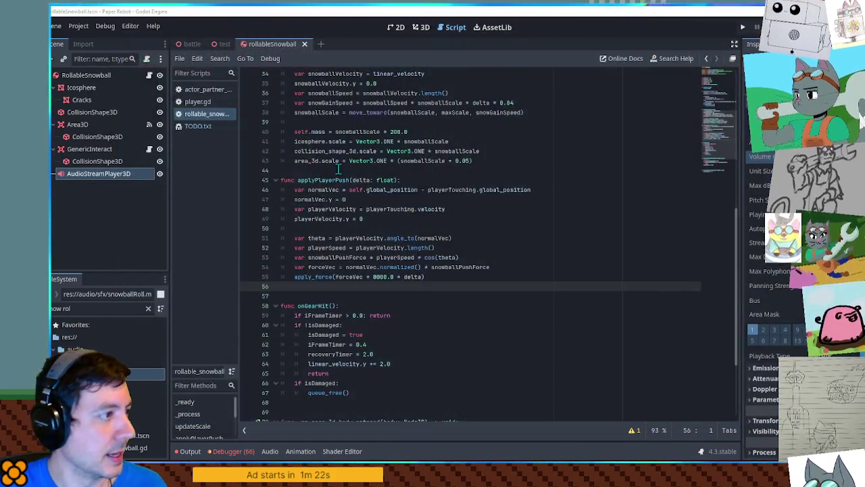
scroll(473, 237, "up", 10)
mouse_move(108, 173)
left_mouse_down()
mouse_move(338, 128)
mouse_move(286, 166)
mouse_move(341, 137)
left_mouse_up()
double_click(341, 132)
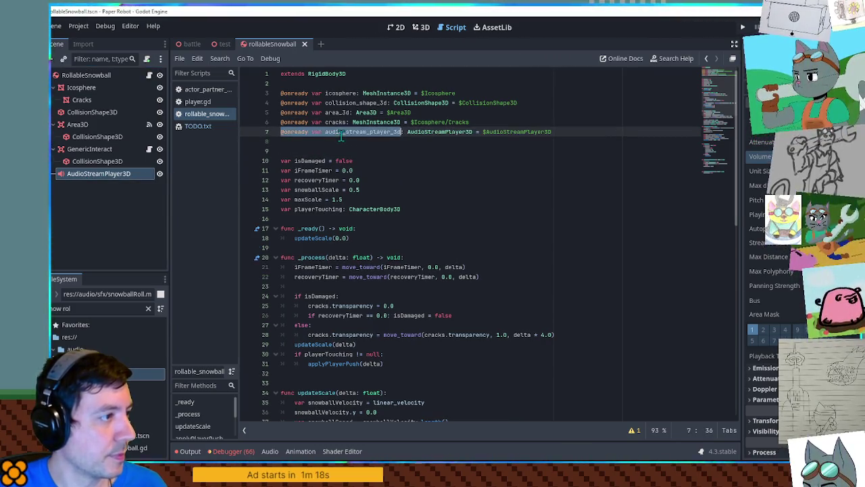
scroll(350, 194, "down", 3)
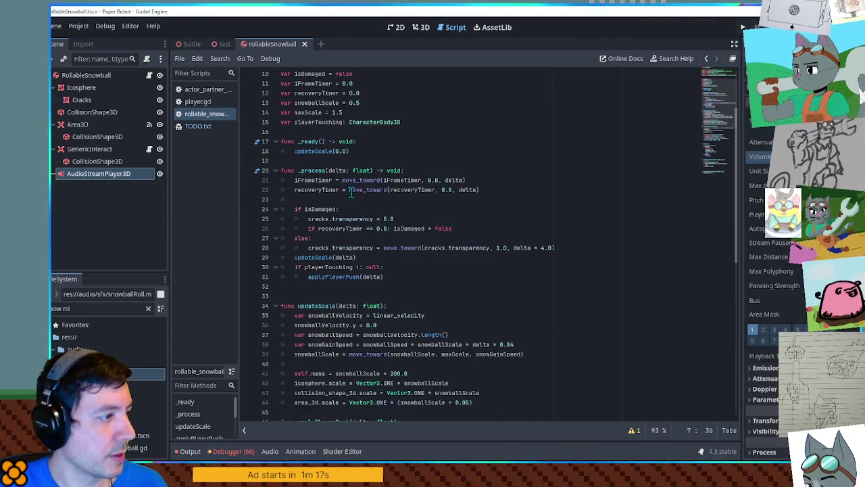
Below the applyPlayerPush call, set the player's volume_db using move_toward(volume_db, ...).
left_click(401, 278)
key("Return")
key("Return")
key("BackSpace")
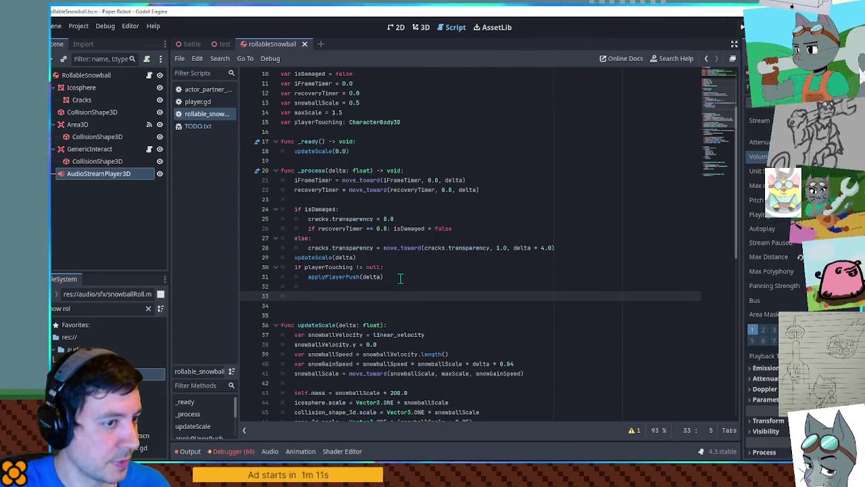
type("audio_stream_player_3d")
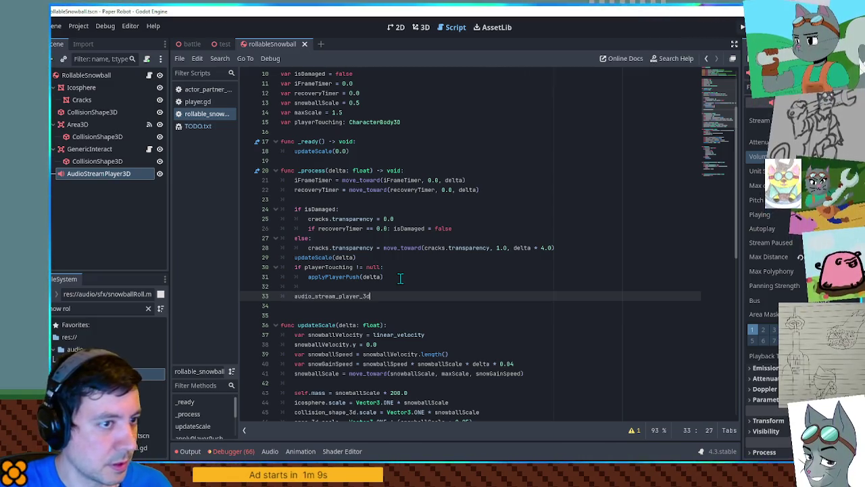
type(".")
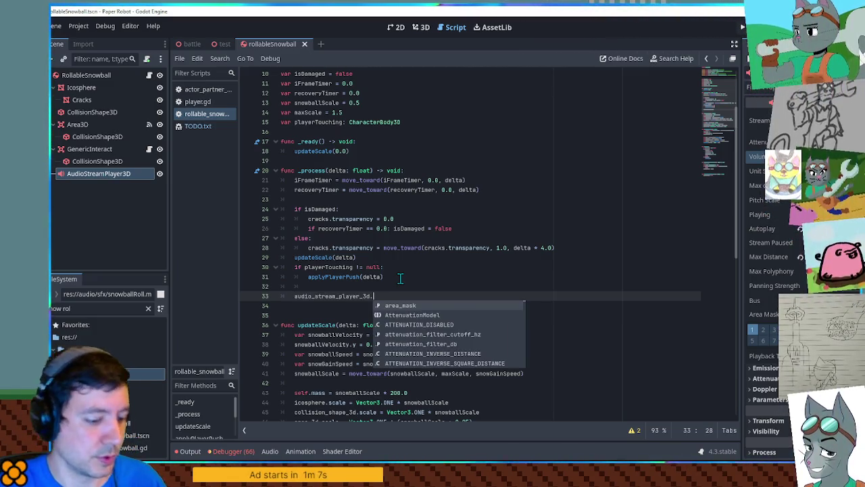
type("vol")
key("Return")
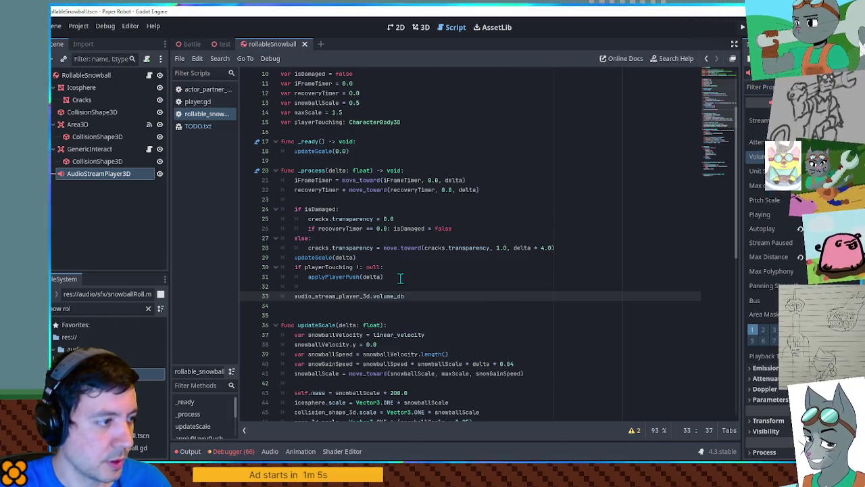
key("shift+Home")
key("End")
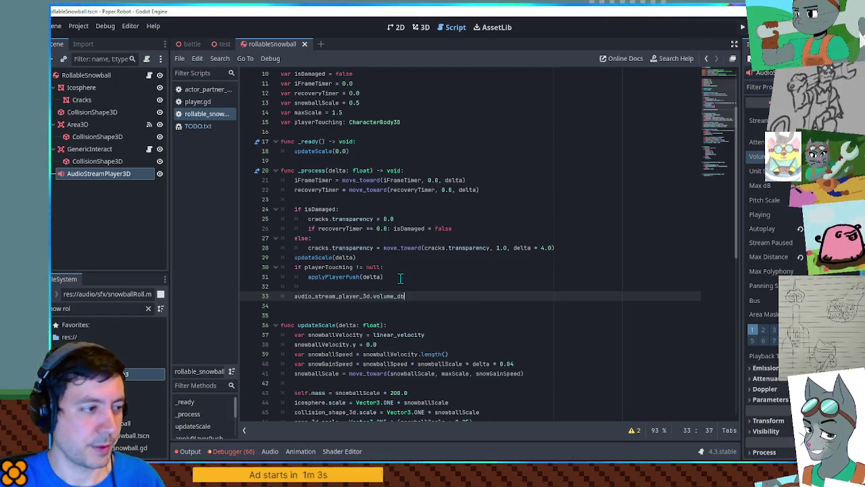
type(" = move_t")
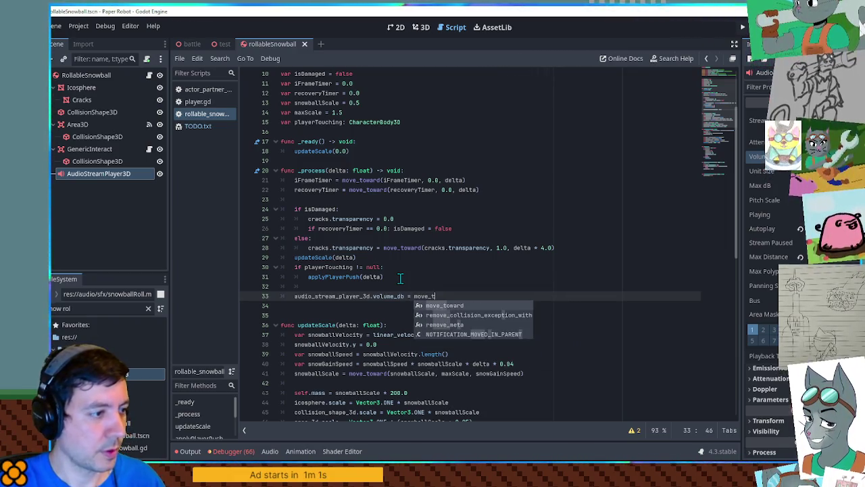
key("Return")
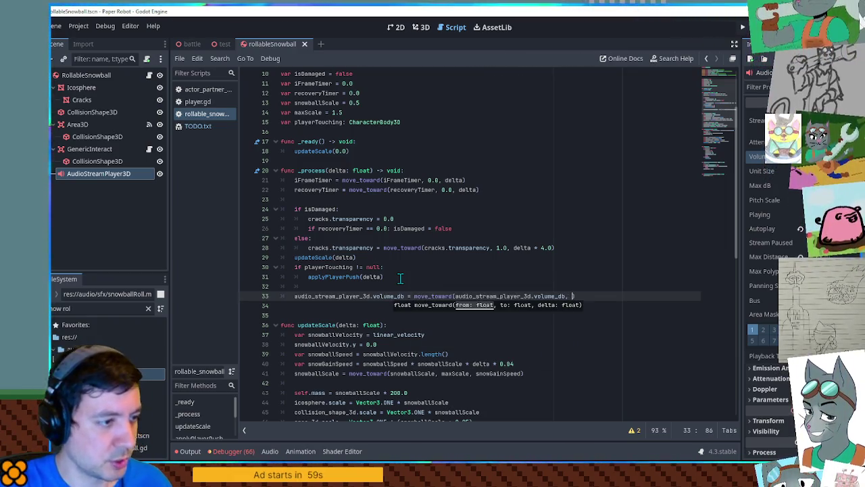
key("End")
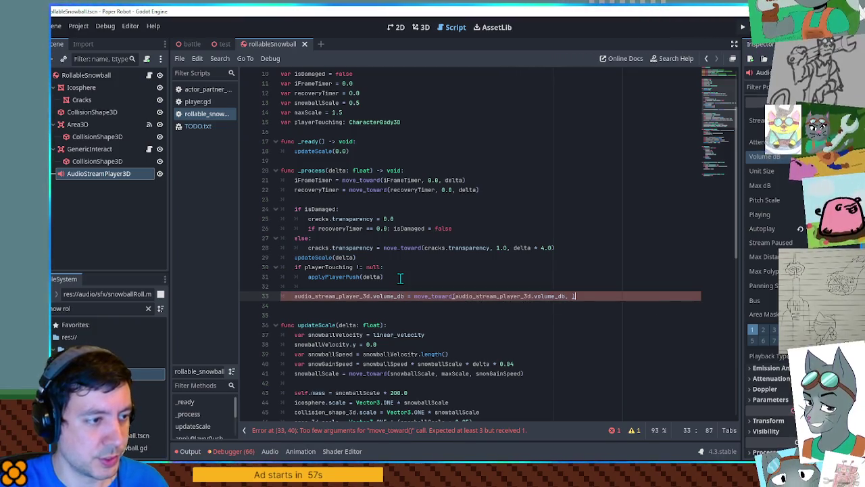
type("delta")
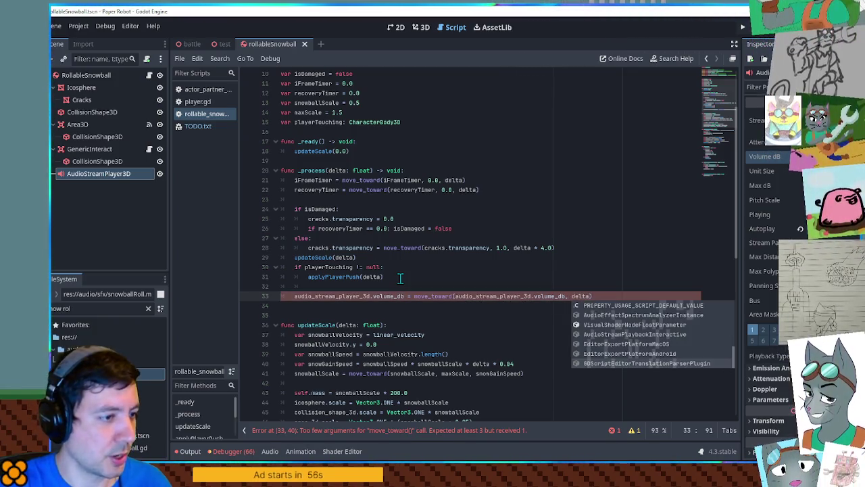
key("Escape")
Add targetVolume = 0.0 above it and pass targetVolume and delta to move_toward.
key("ctrl+shift+Return")
type("var targetVolume =")
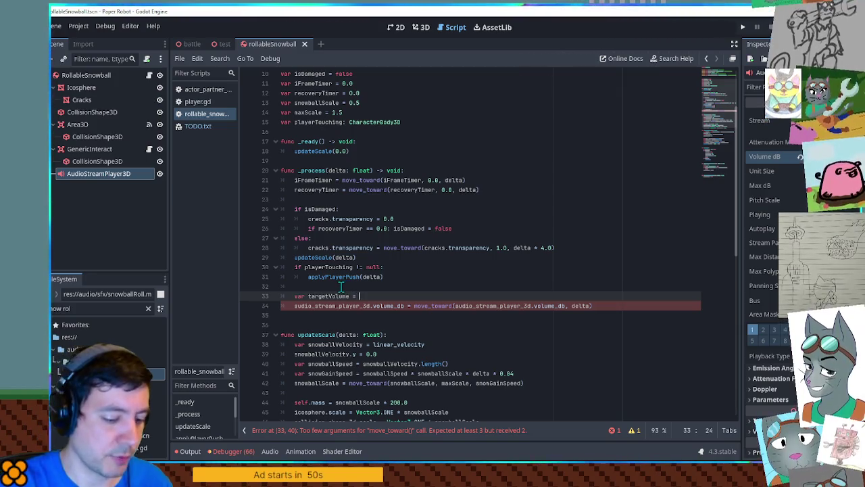
key("ctrl+space")
type("0.0")
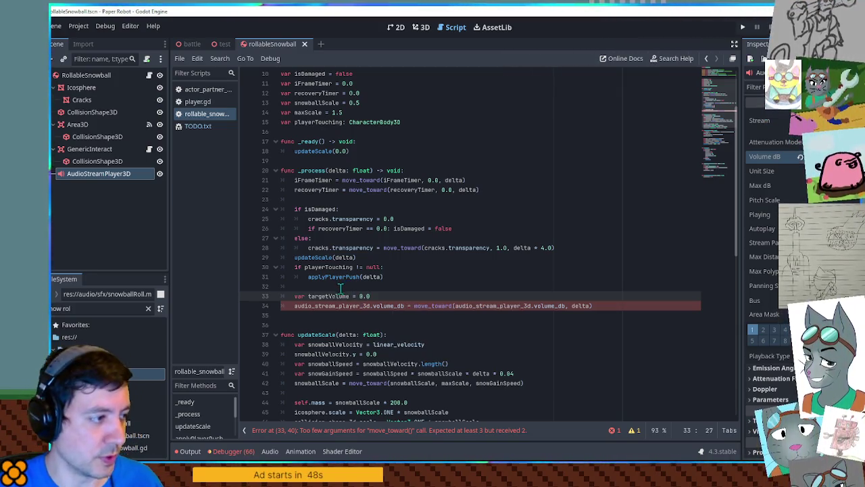
left_click(571, 306)
type(",")
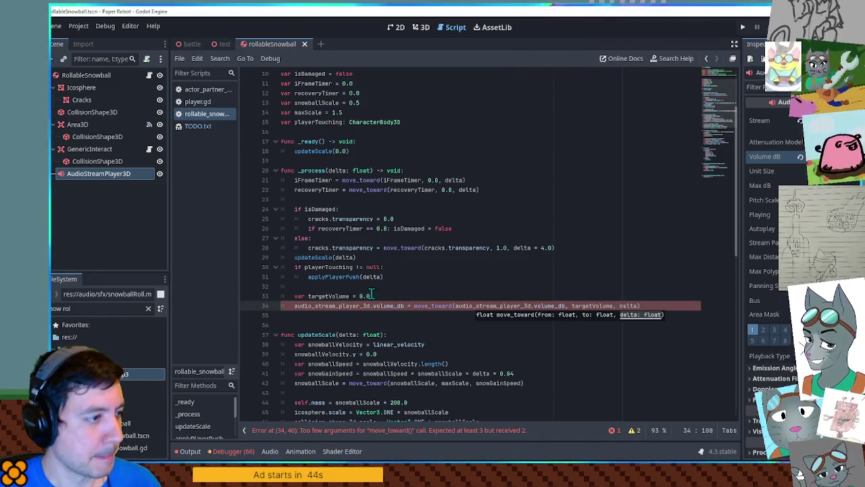
left_click(380, 297)
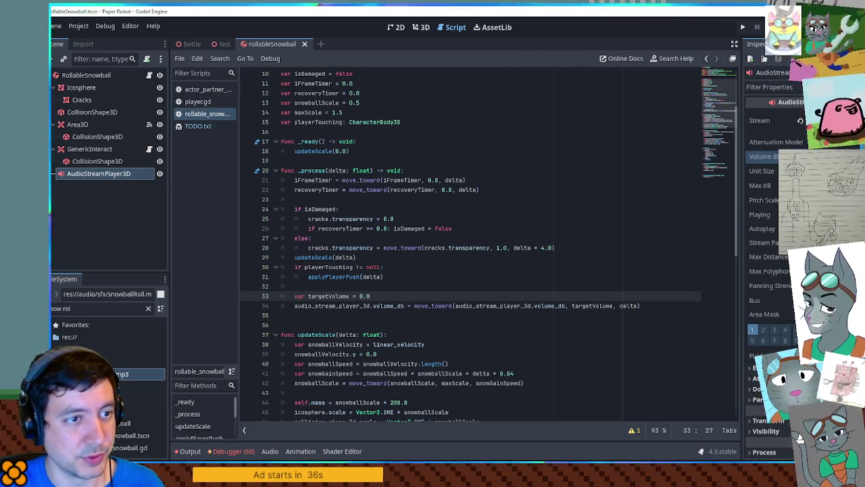
key("BackSpace")
type("2")
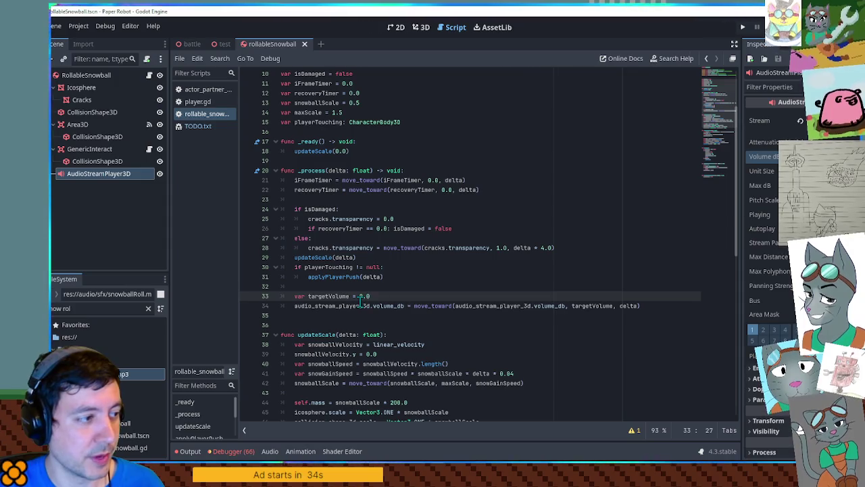
left_click(355, 296)
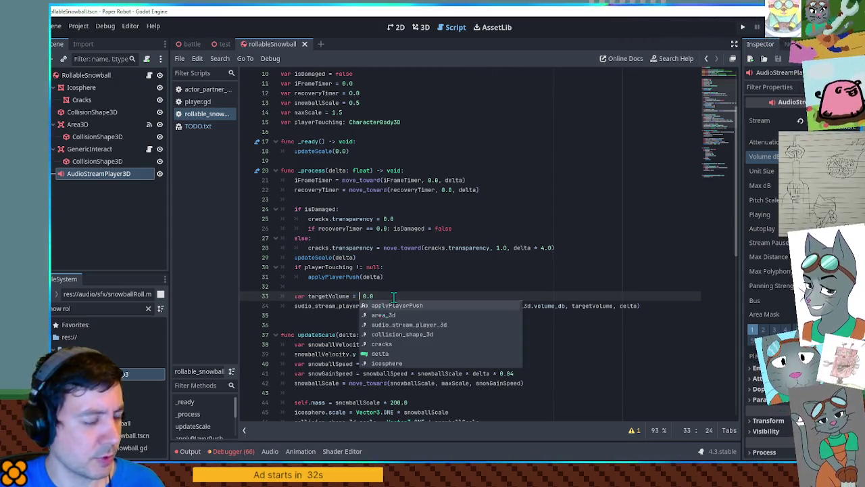
key("ctrl+a")
type("audio")
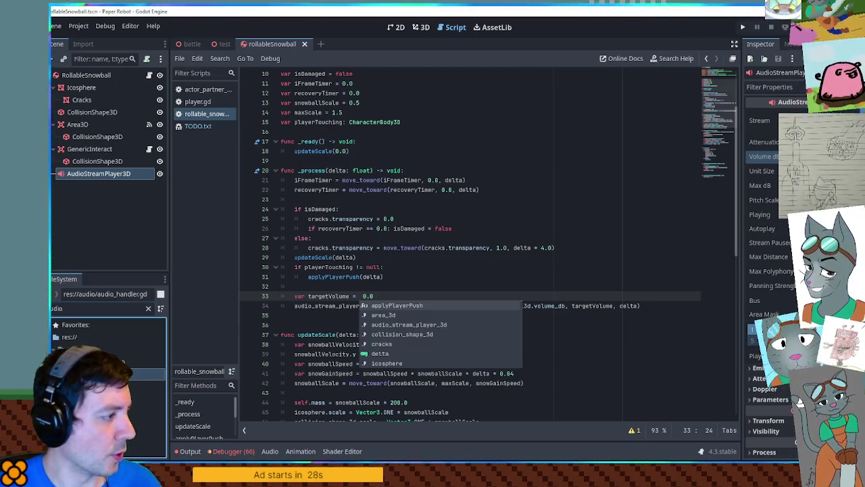
double_click(119, 373)
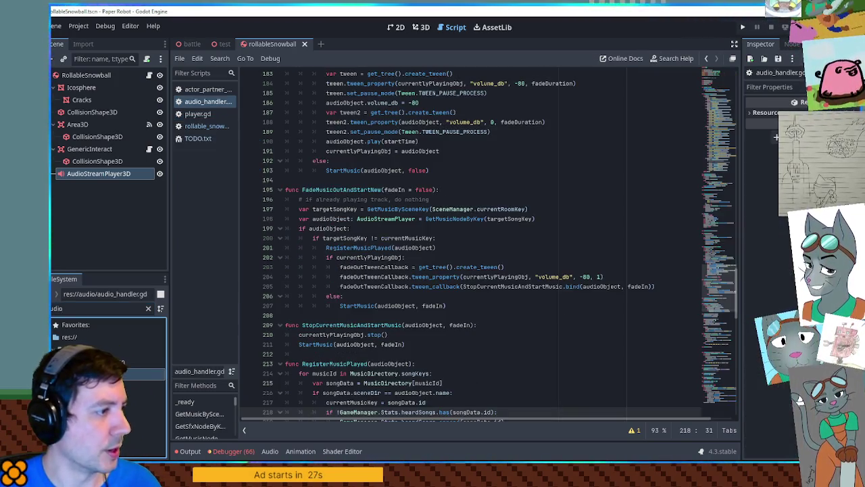
left_click(593, 218)
double_click(373, 121)
double_click(521, 122)
double_click(464, 122)
key("ctrl+f")
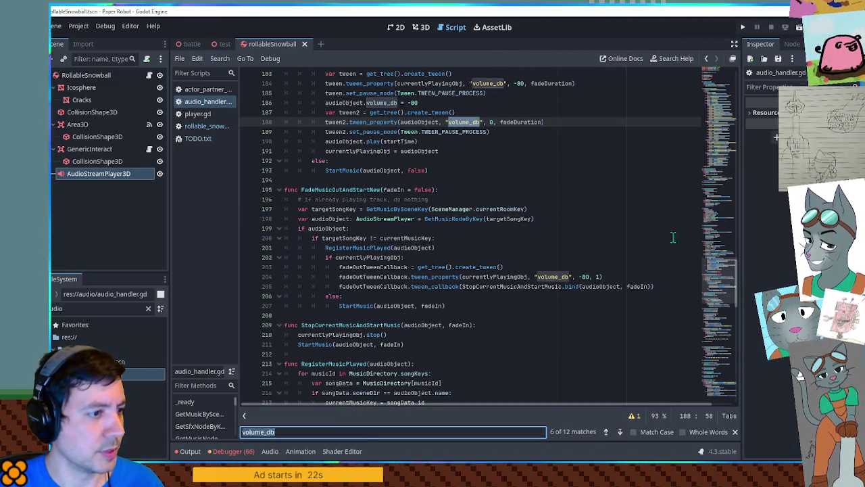
left_click(721, 355)
left_click(722, 363)
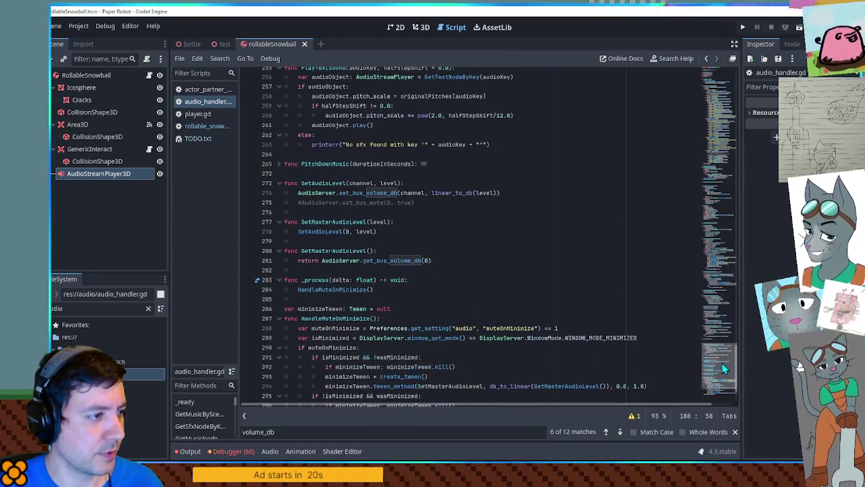
double_click(451, 193)
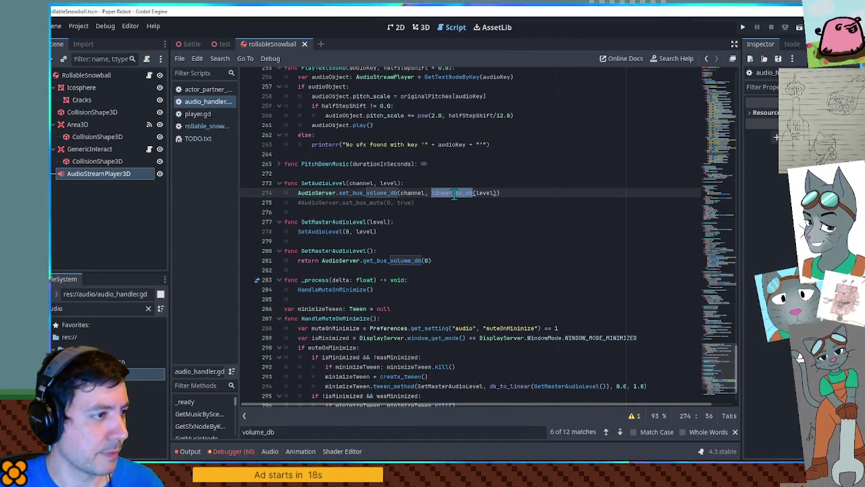
left_click(454, 194, "ctrl")
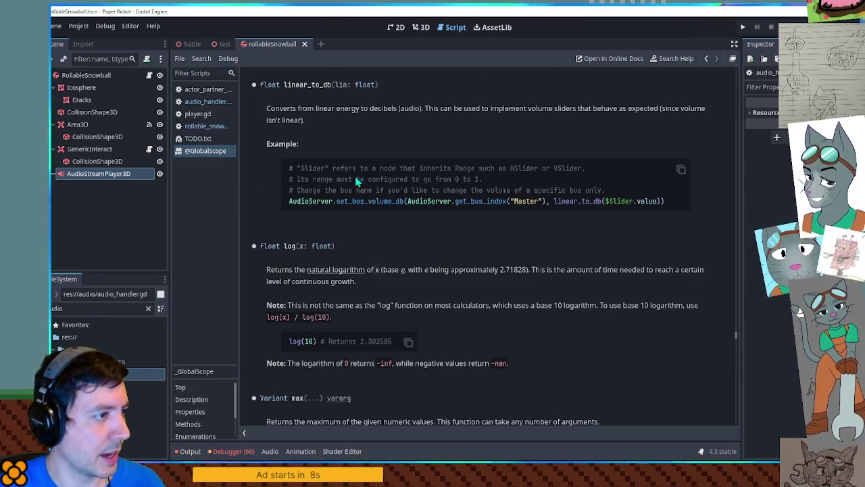
middle_click(200, 151)
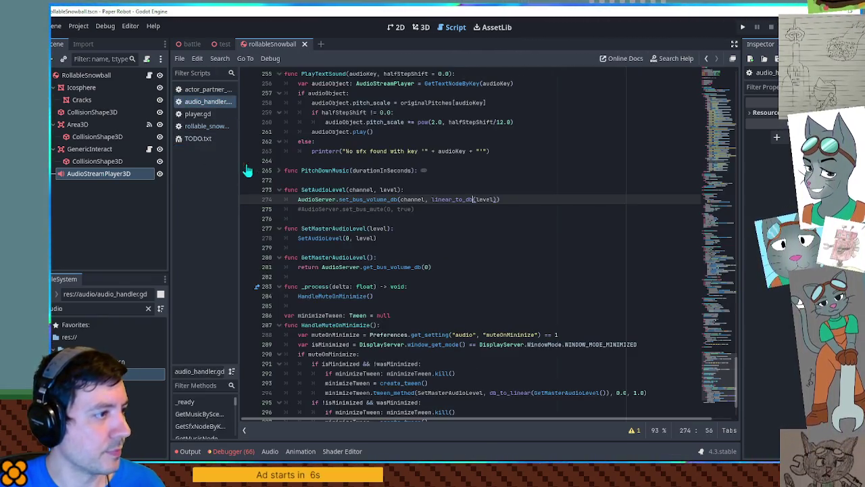
left_click(196, 89)
left_click(201, 127)
middle_click(206, 101)
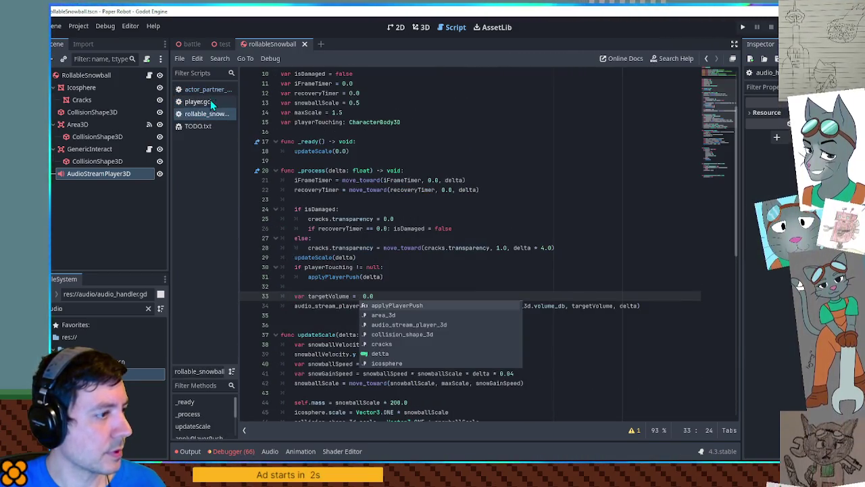
left_click(440, 270)
Set targetVolume to linear_to_db(clampf(linear_velocity.length() / 2.0, 0.0, 1.0)) and switch to the test scene.
left_click(364, 296)
type("linear_to_db")
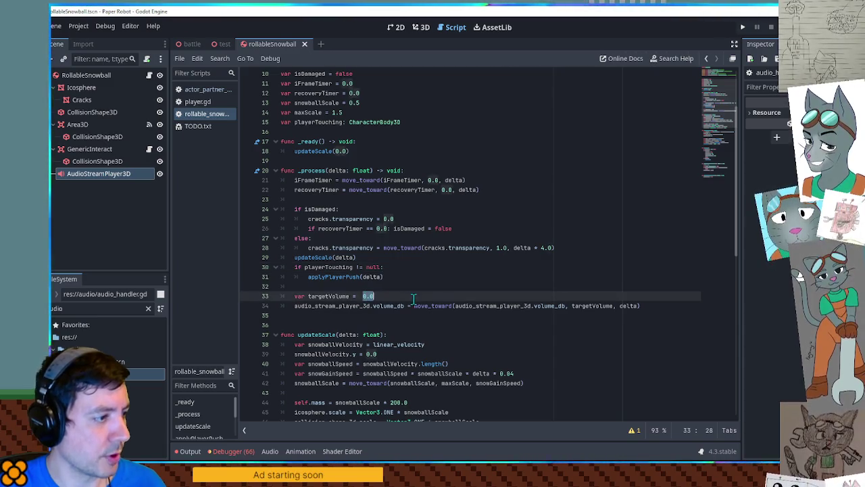
type("(")
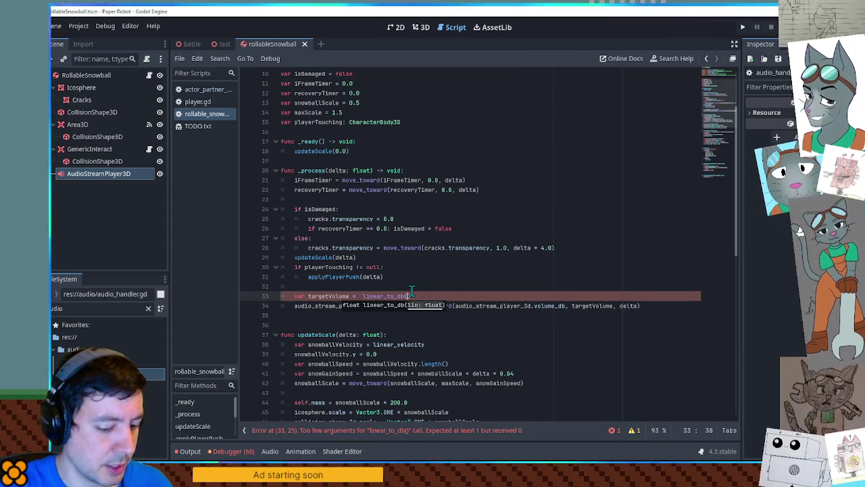
type("f(lin")
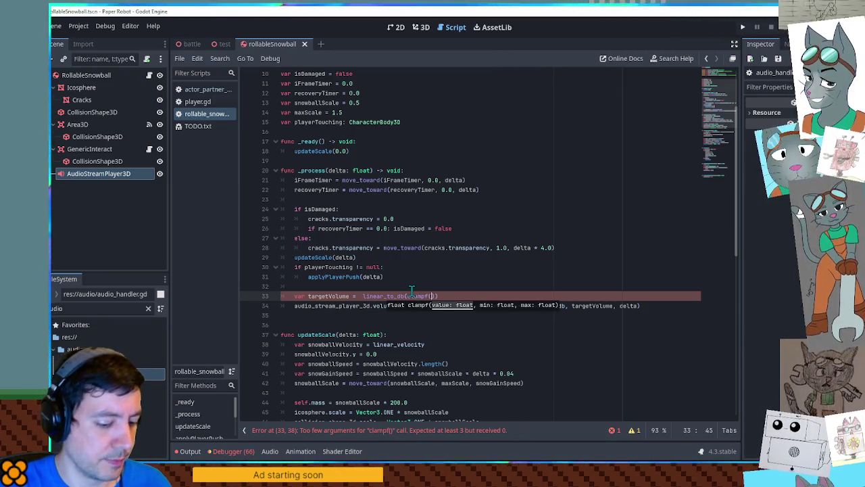
type("e")
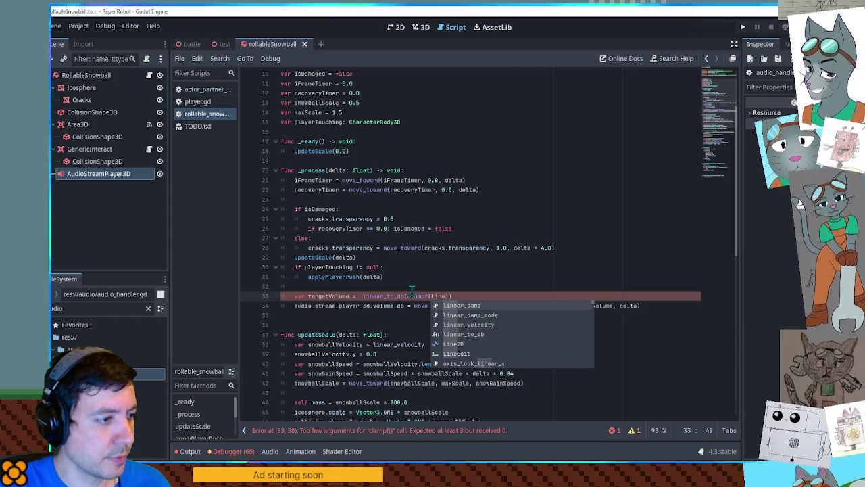
key("Down")
key("Down")
key("Return")
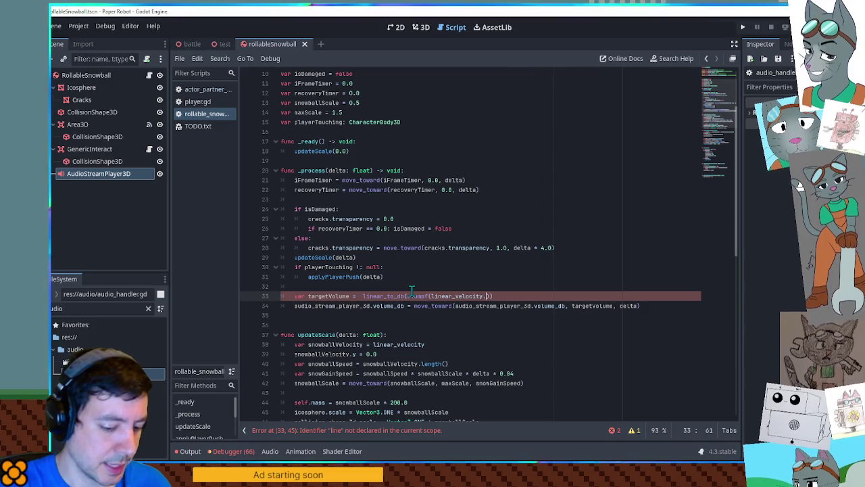
type("length() / ")
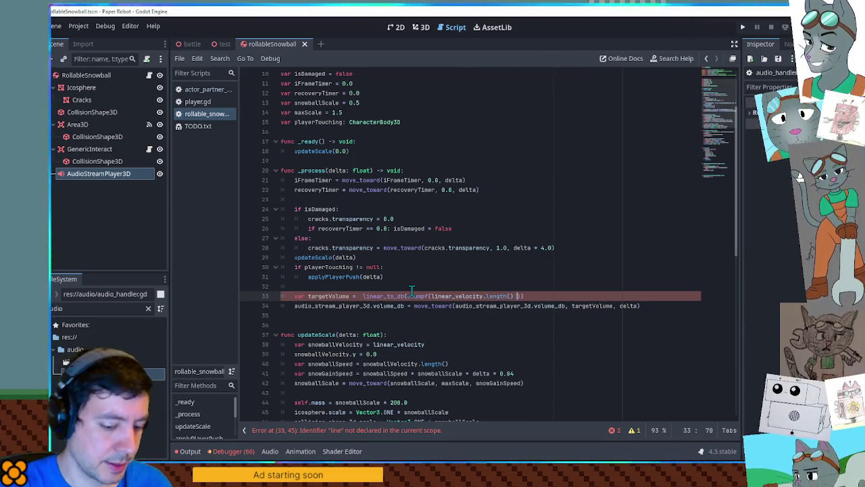
type("2.0, 0.0, 1.0")
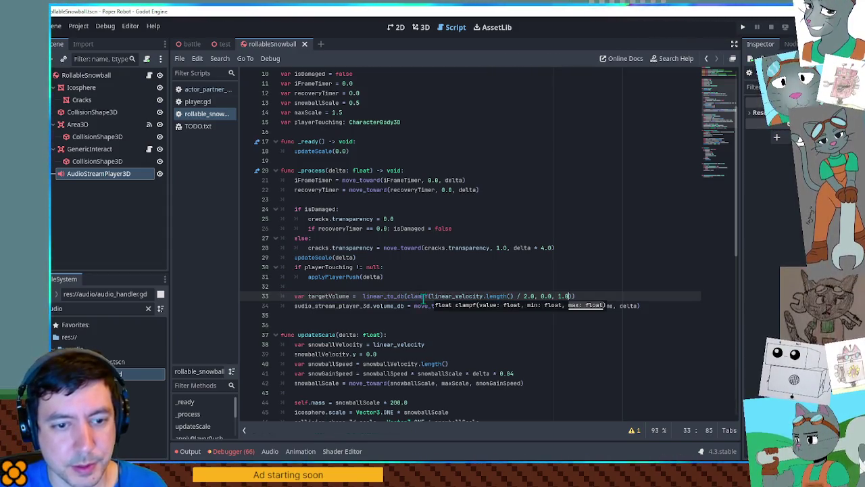
double_click(329, 296)
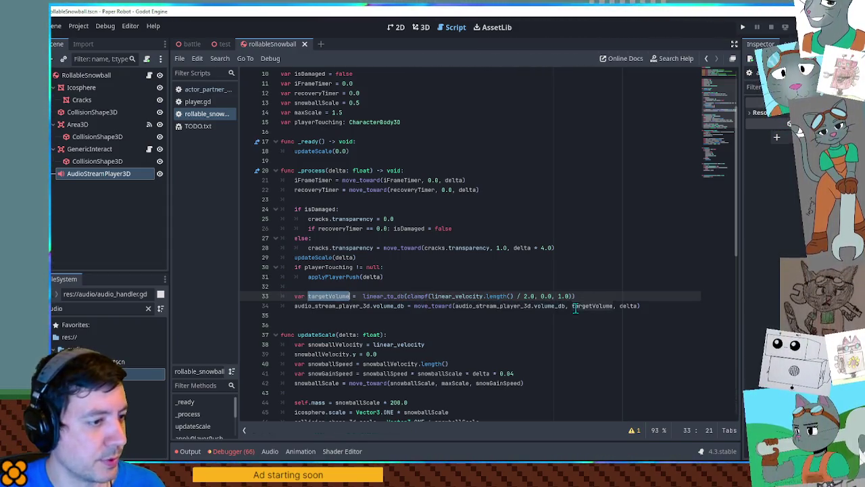
left_click(670, 302)
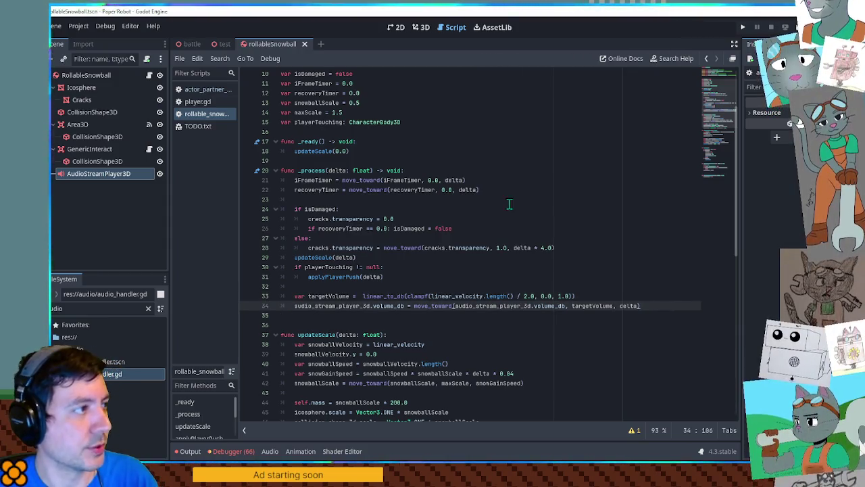
left_click(224, 44)
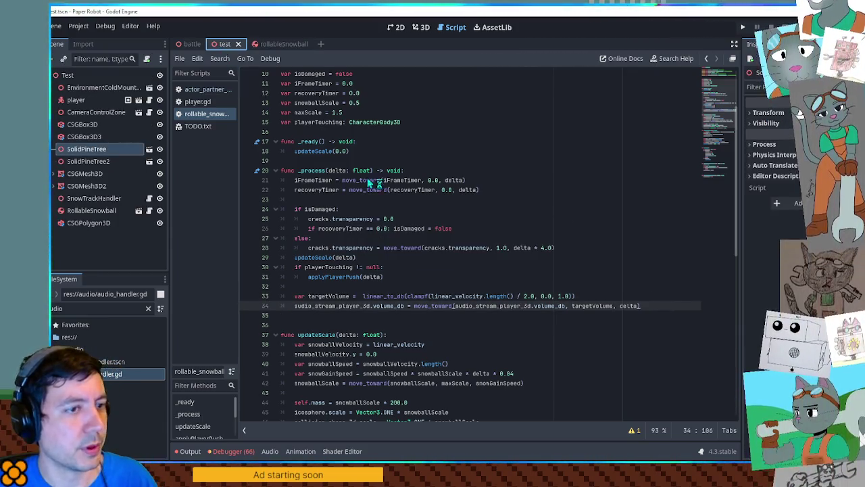
Run the test scene, walk the robot with D and W to push the snowball, then return to the editor.
key("F6")
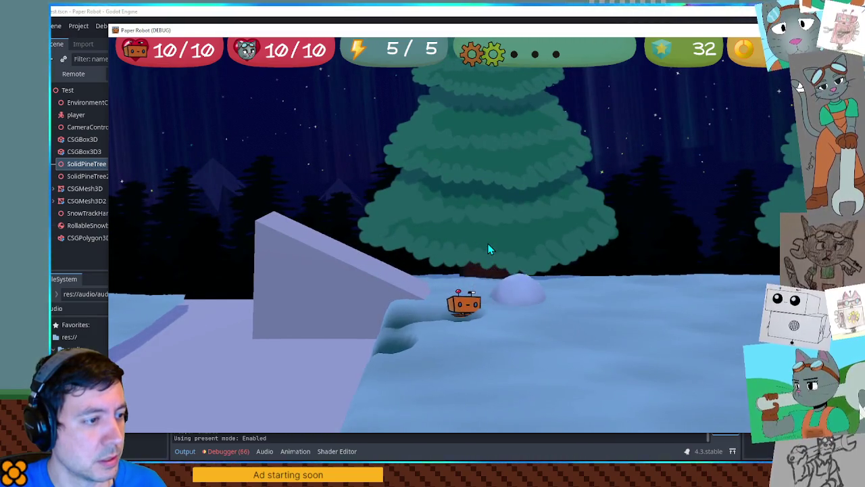
key("d")
key("d")
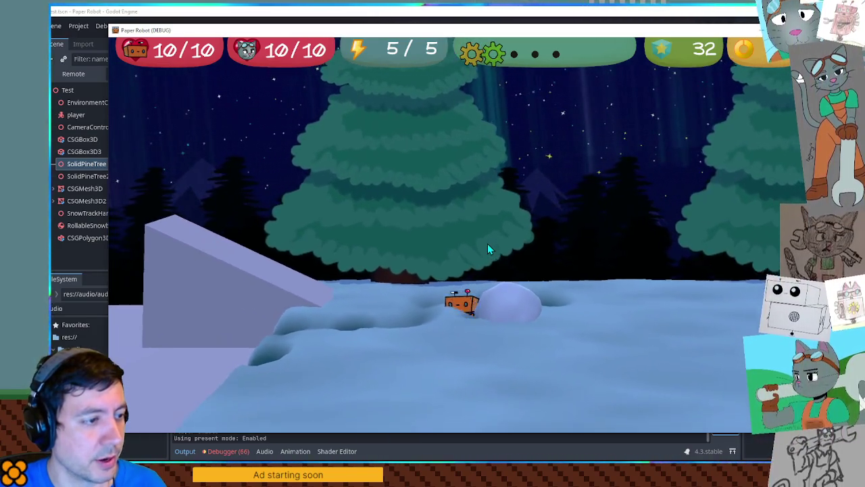
key("d")
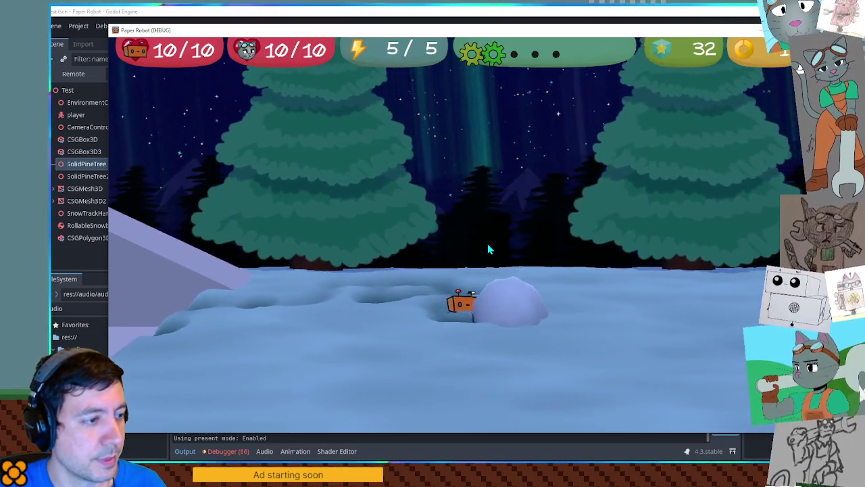
key("d")
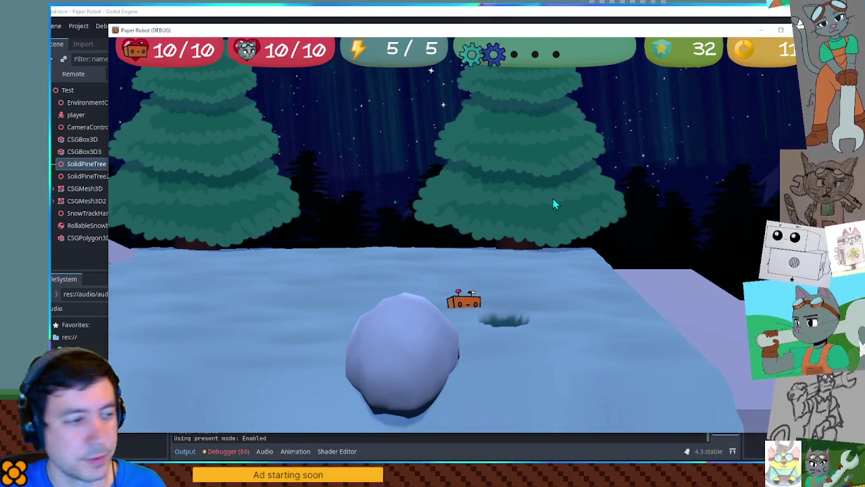
key("w")
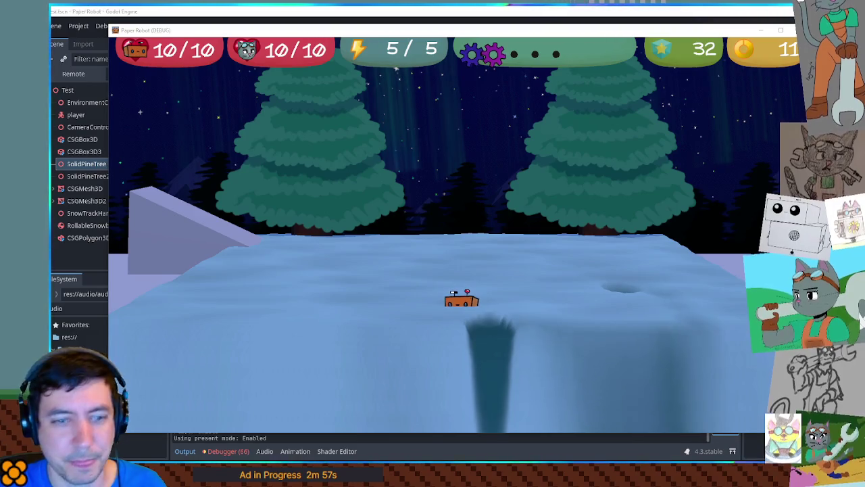
left_click(546, 12)
scroll(355, 260, "down", 2)
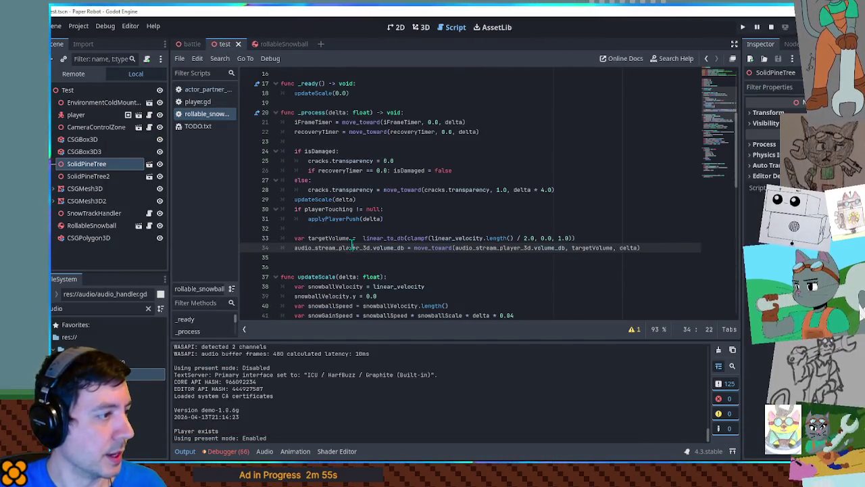
Add print(audio_stream_player_3d.volume_db) after line 34 and rerun the game to log volumes.
left_click_drag(353, 246, 388, 248)
key("ctrl+c")
left_click(648, 247)
key("Return")
type("p")
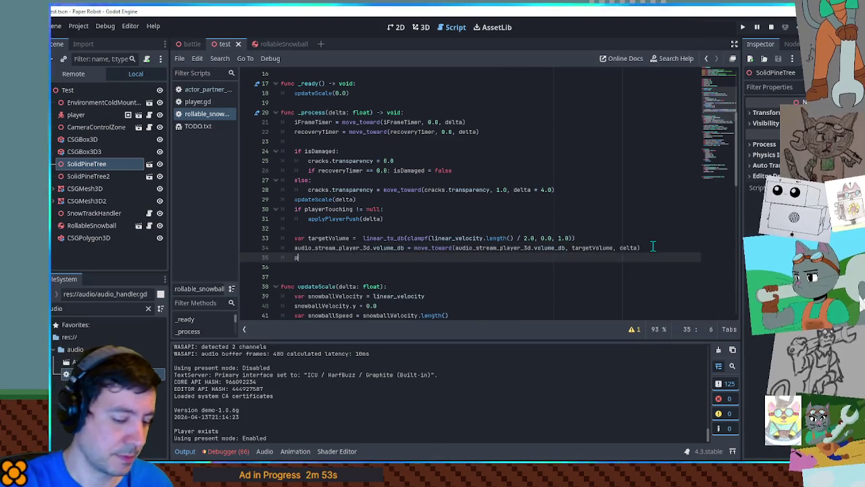
type("rint(")
key("ctrl+v")
key("F5")
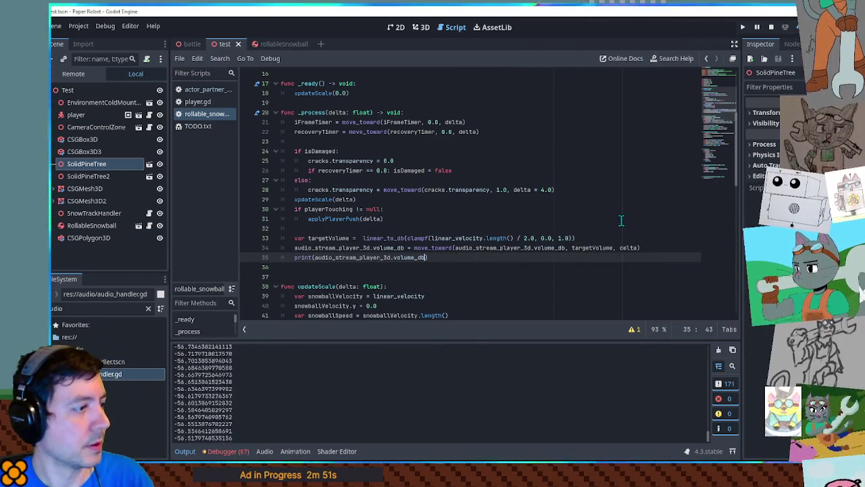
key("F5")
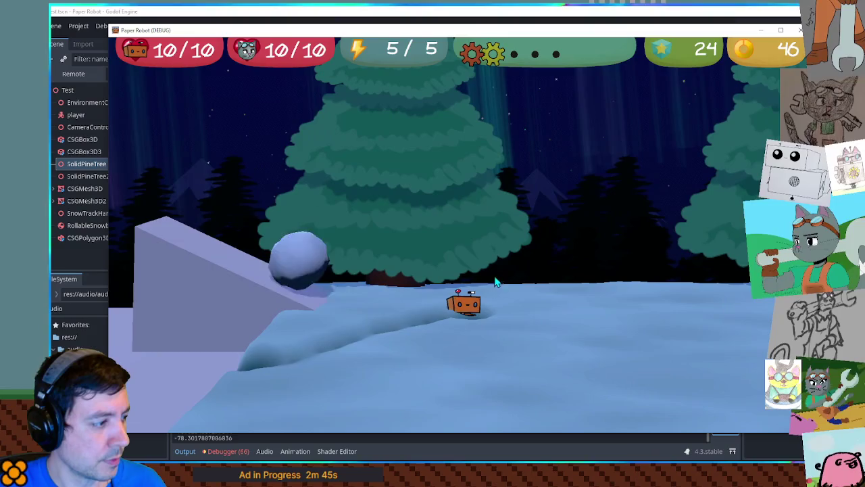
left_click(186, 451)
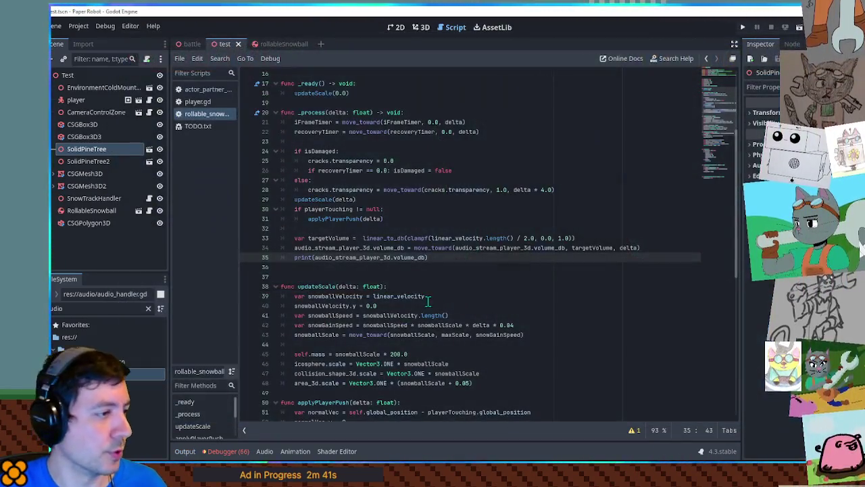
Replace the move_toward call and debug print with targetVolume, then save and run the game.
left_click_drag(359, 258, 404, 260)
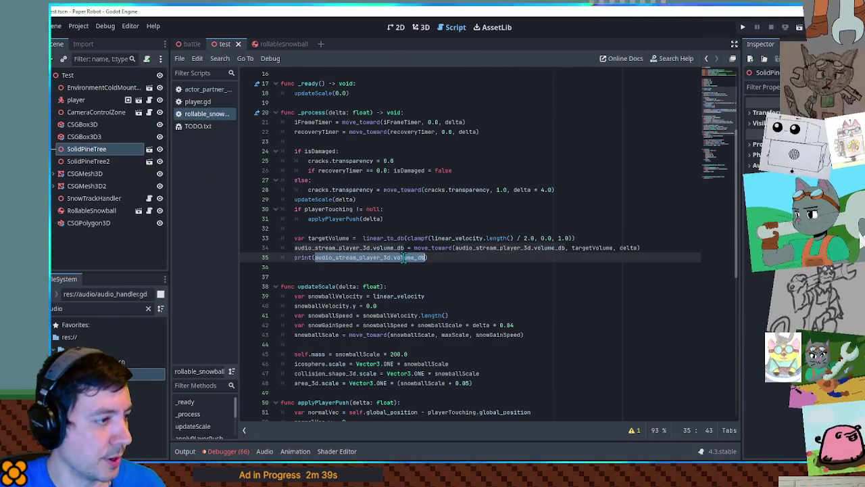
double_click(605, 247)
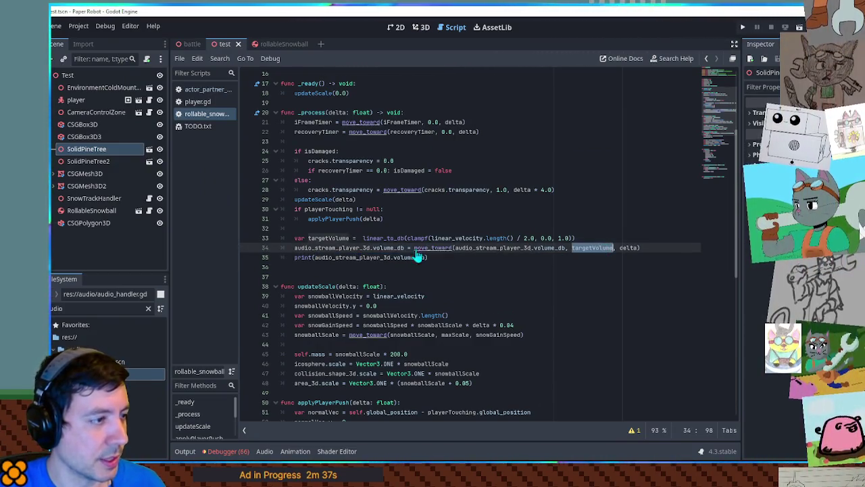
key("ctrl+c")
left_click_drag(412, 248, 447, 257)
key("ctrl+v")
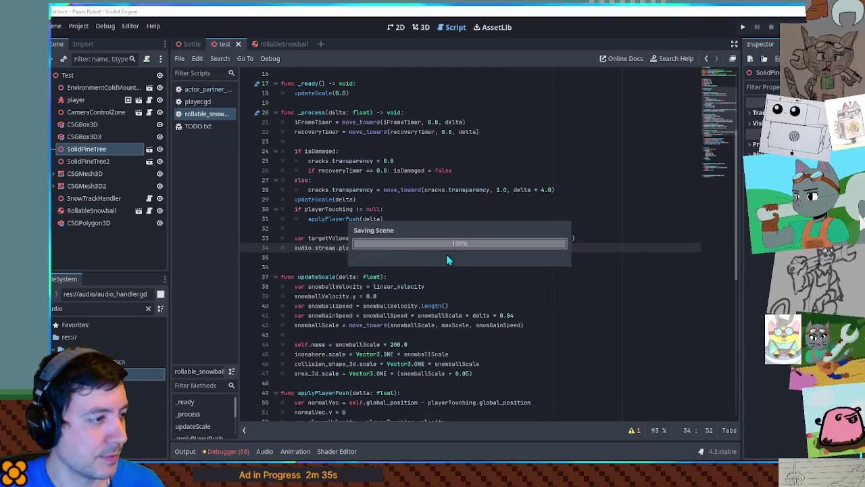
key("F6")
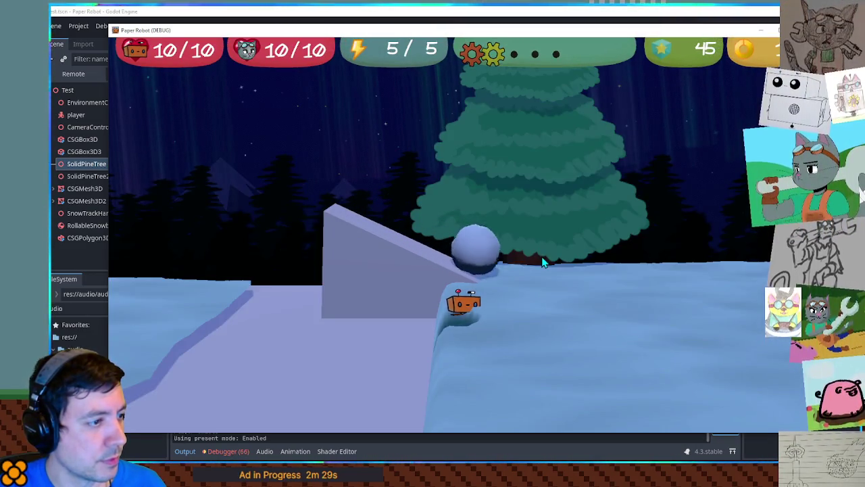
Push the snowball around with W, A, S, D to test the sound, then stop the game.
key("w")
key("d")
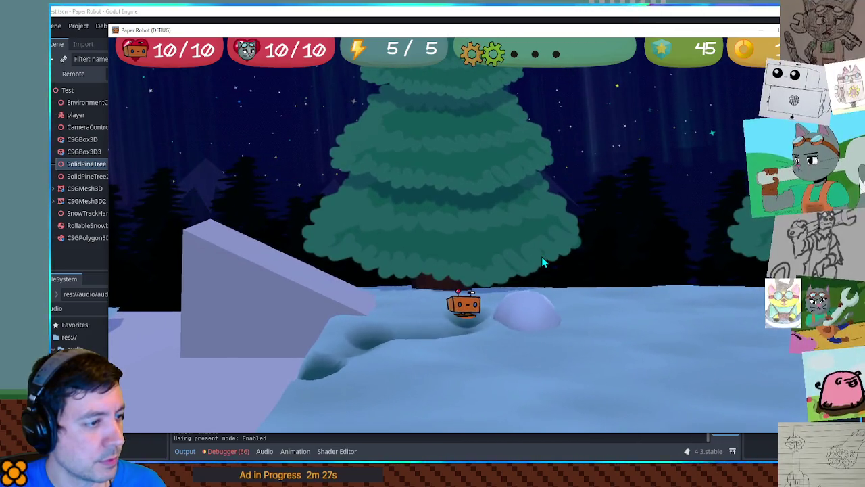
key("w")
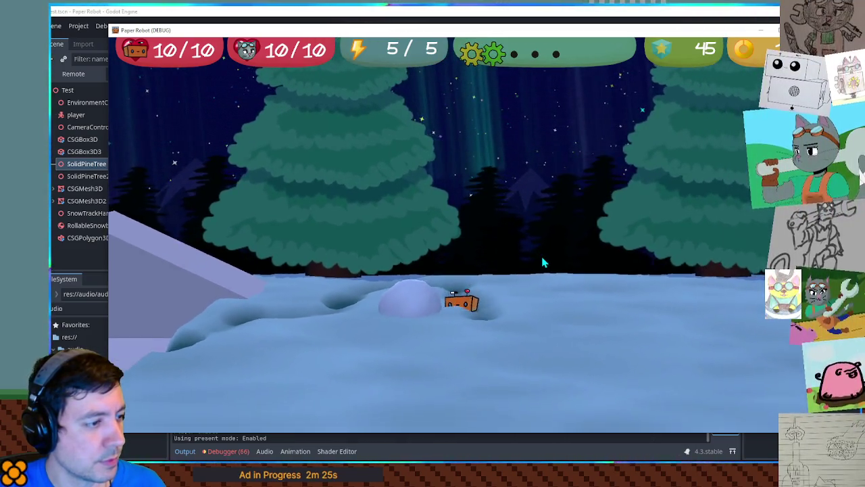
key("d")
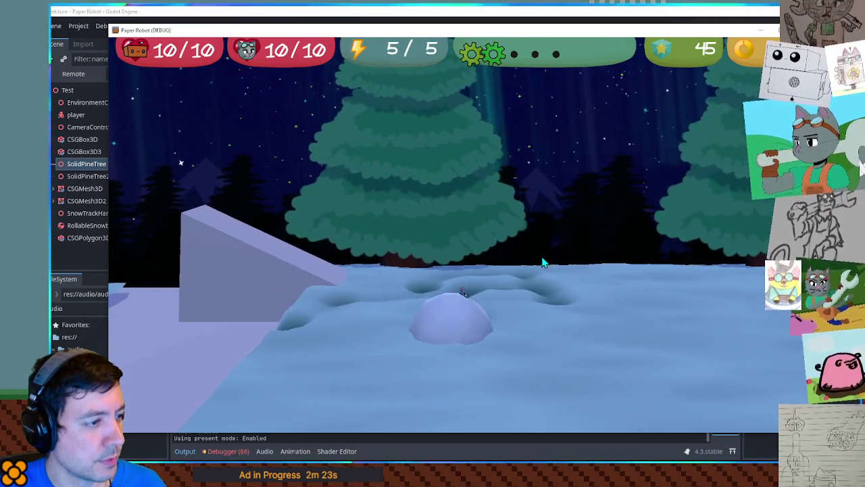
key("s")
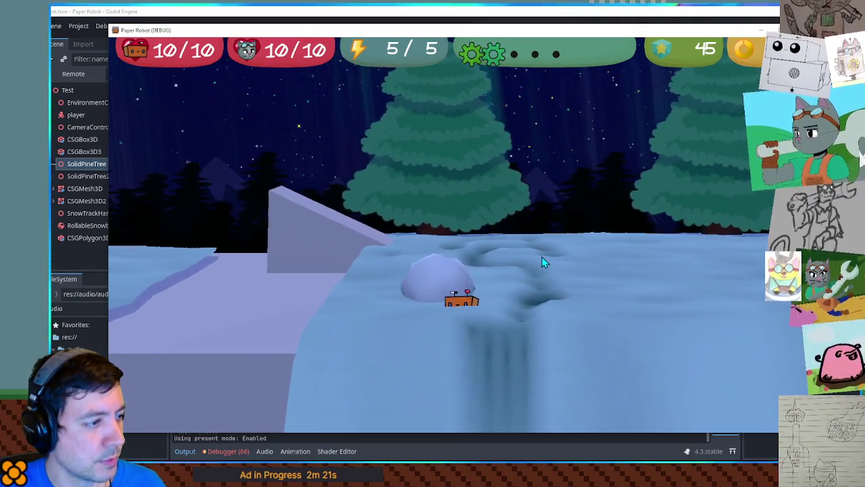
key("a")
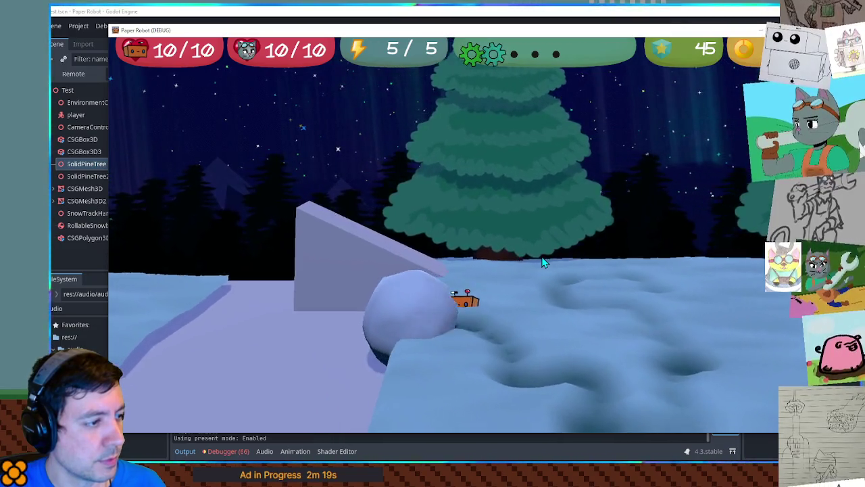
key("a")
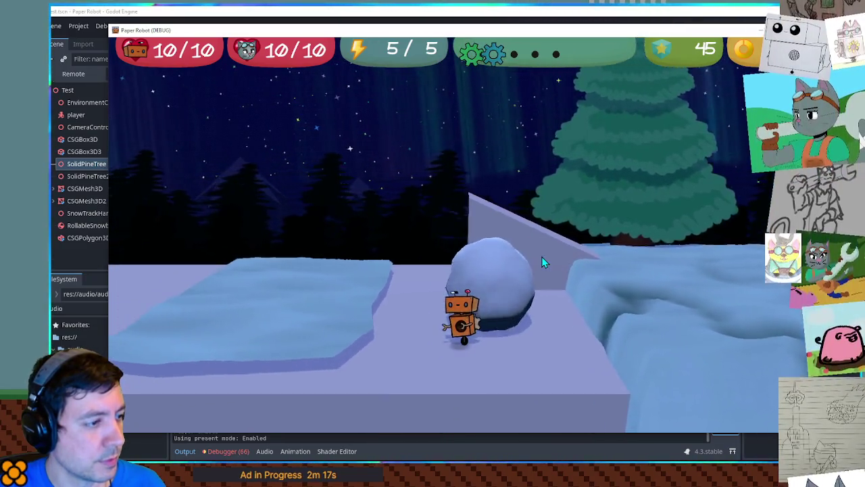
key("d")
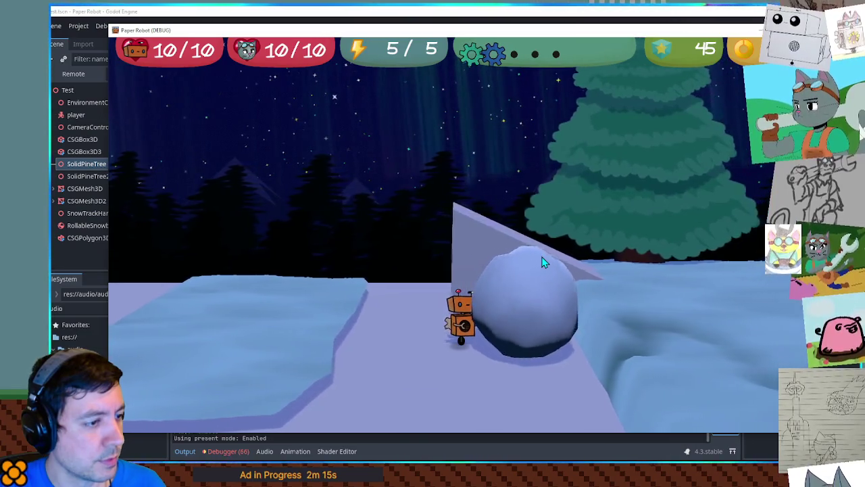
key("w")
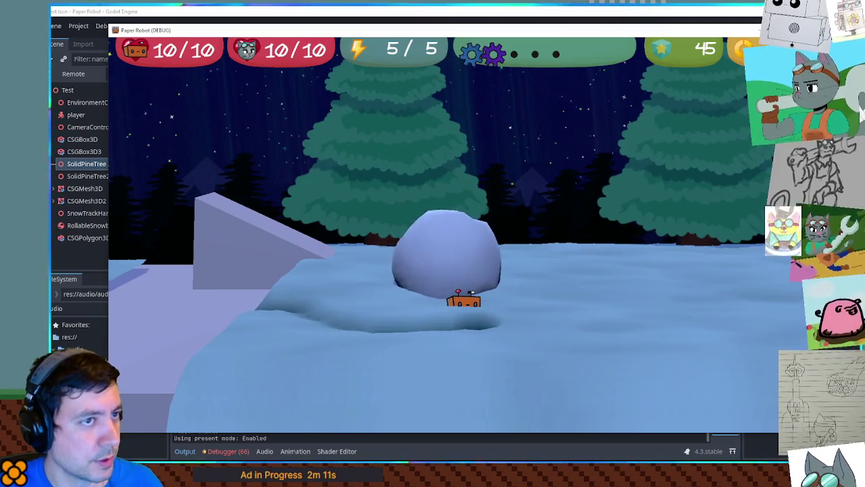
key("F8")
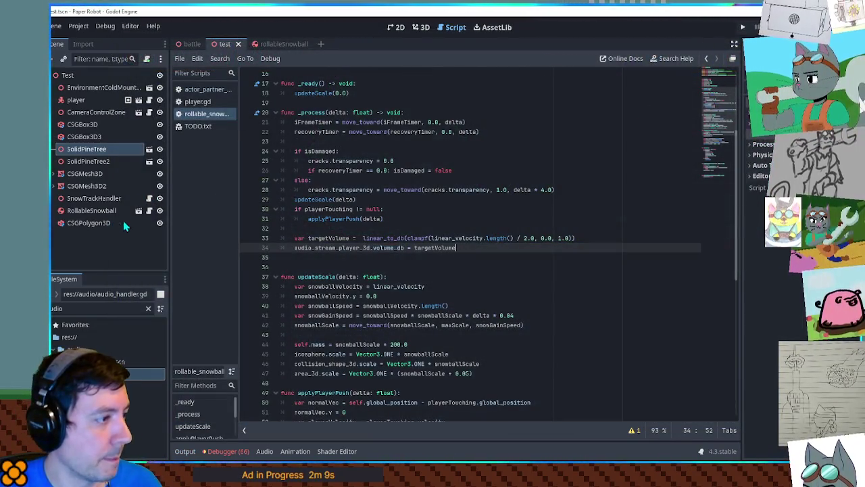
Declare var targetPitch = 0.0 on a new line below the volume assignment.
double_click(297, 247)
left_click(480, 250)
key("Return")
type("var tar")
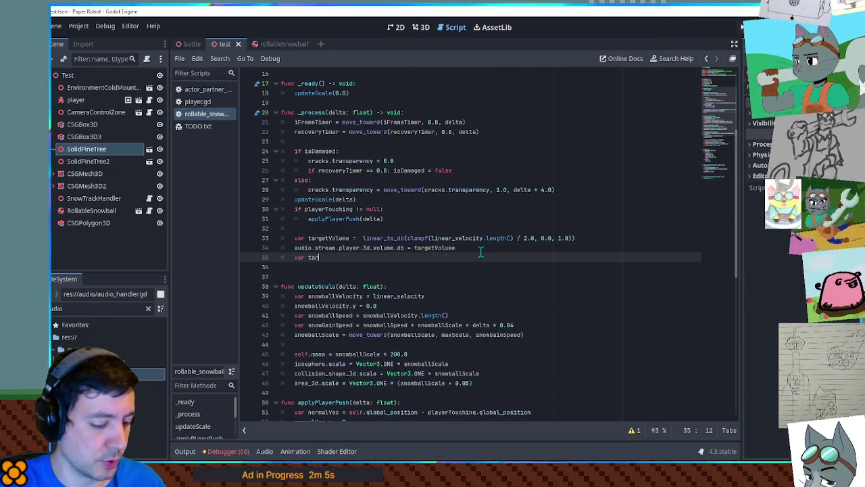
type("getPitch = 0.0")
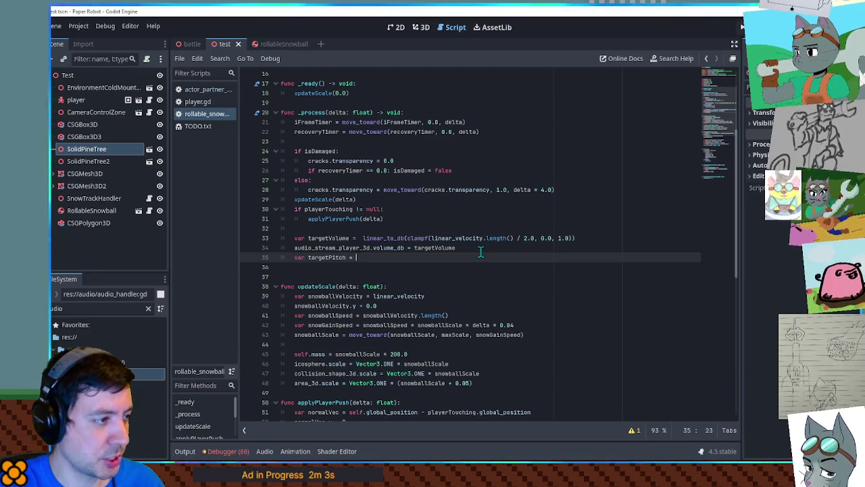
key("Return")
Add audio_stream_player_3d.pitch_scale = targetPitch on the next line and open the rollableSnowball scene.
type("audio")
key("Return")
type(".pi")
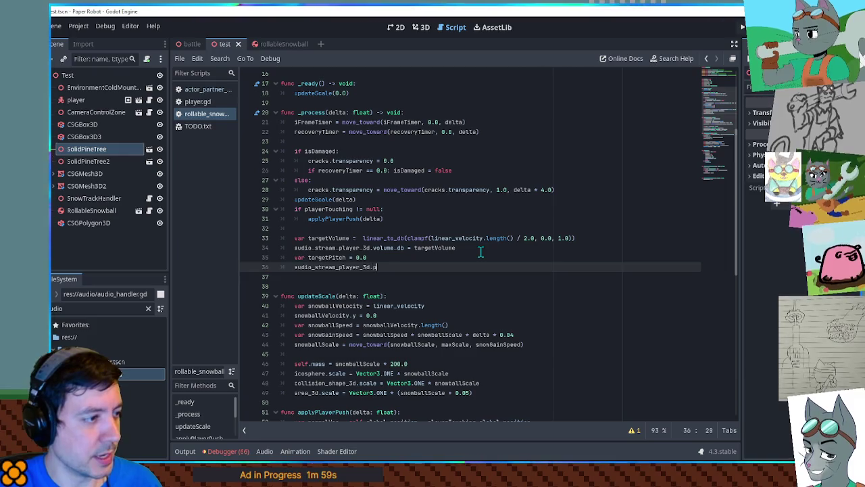
key("Return")
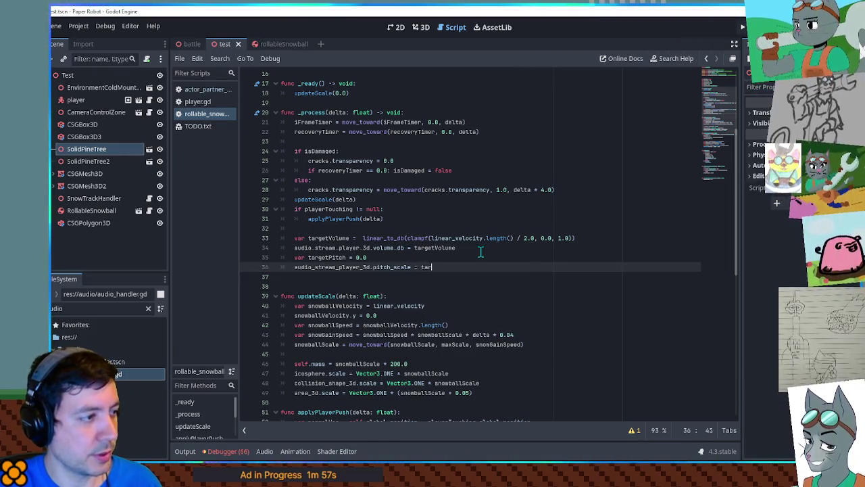
key("Return")
left_click(480, 252)
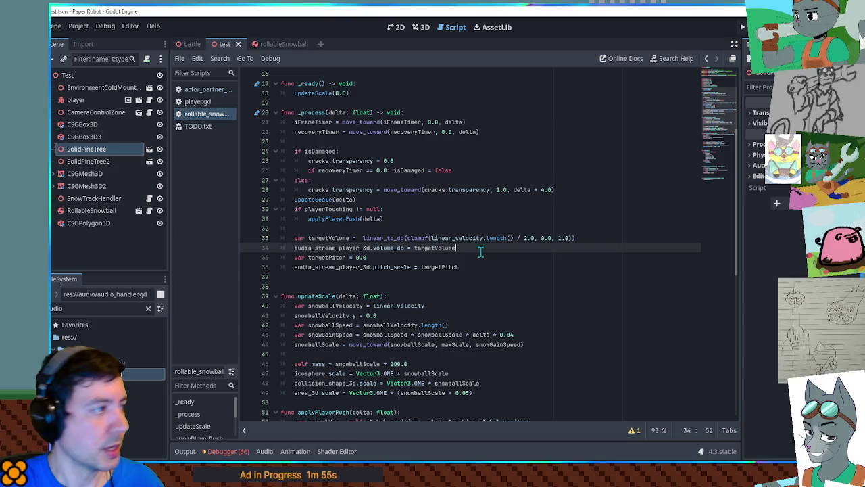
left_click(280, 44)
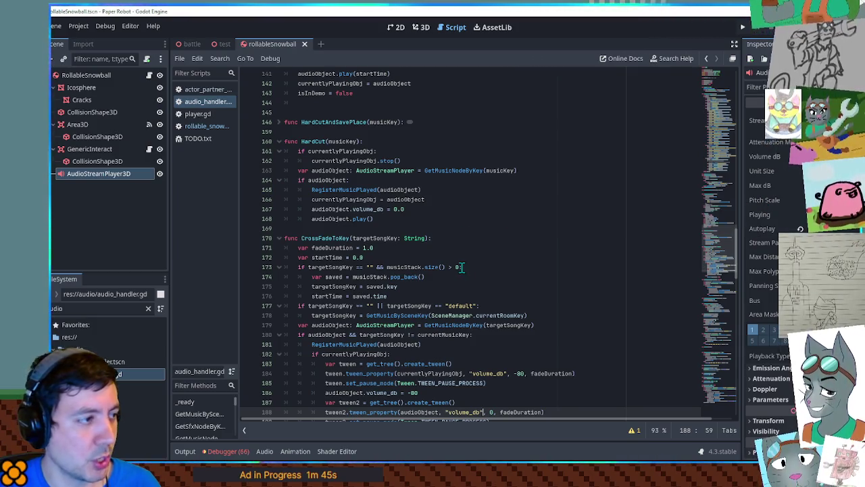
Scroll through audio_handler.gd, then switch back to rollable_snowball.gd.
scroll(726, 252, "down", 4)
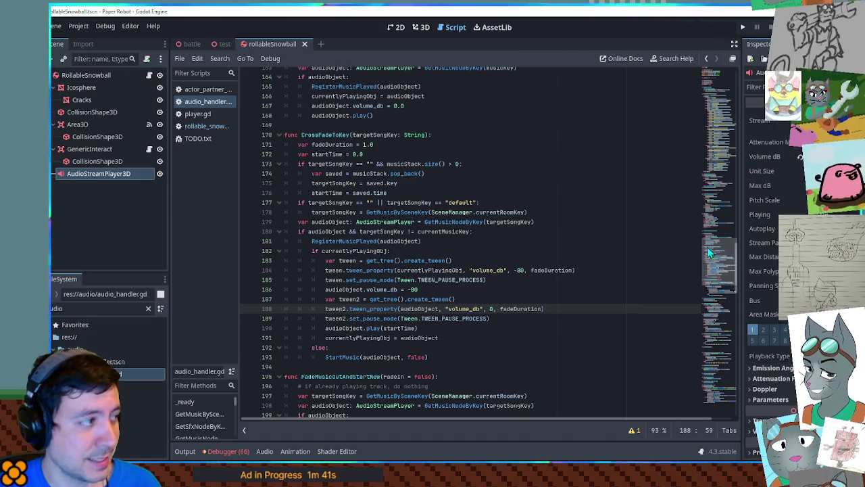
left_click(196, 126)
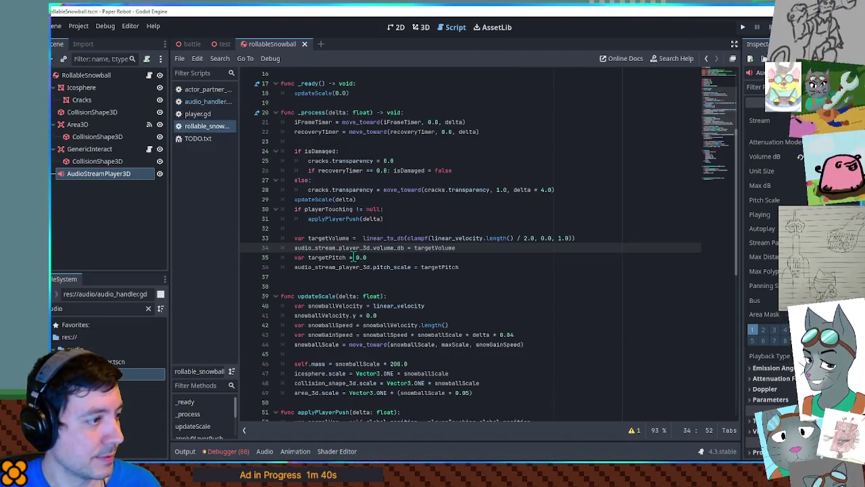
Change targetPitch to 1.0 and put the clampf speed expression into a new clampedSpeed variable.
double_click(358, 257)
type("1.0")
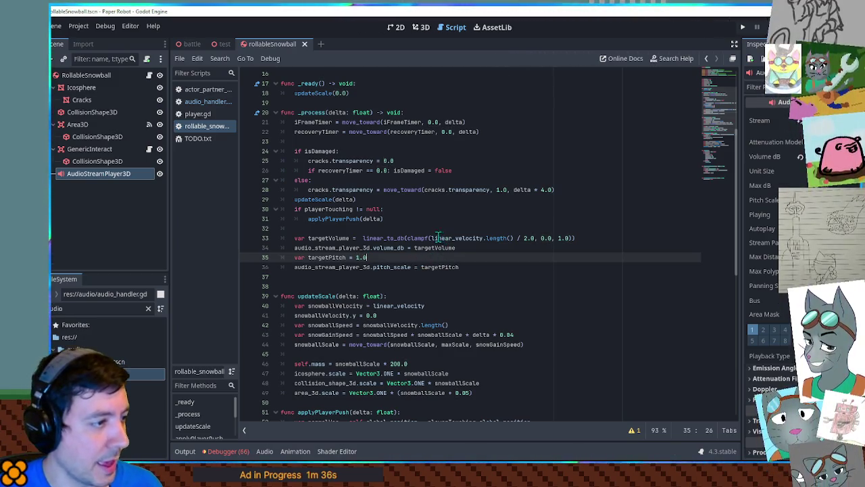
left_click_drag(408, 238, 571, 242)
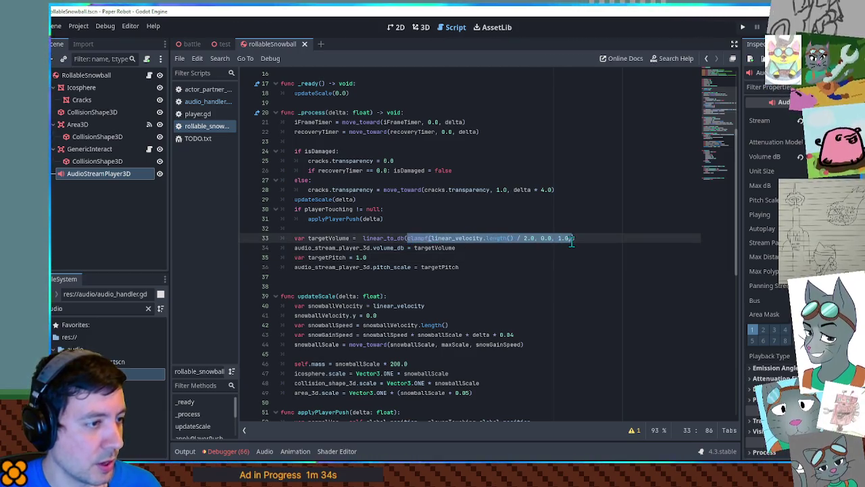
left_click(476, 228)
key("Return")
type("var clampedSpeed =")
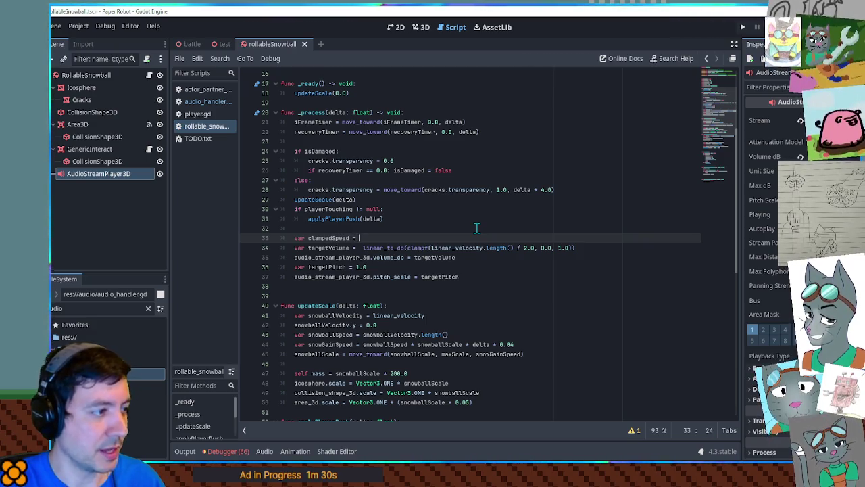
key("ctrl+v")
Use clampedSpeed in place of targetVolume's clampf and multiply targetPitch by it, then open the test scene.
double_click(328, 238)
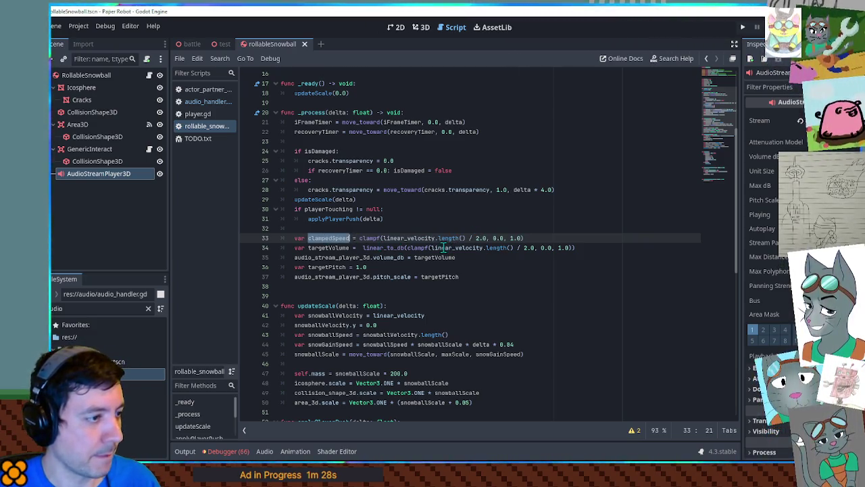
left_click_drag(407, 247, 565, 248)
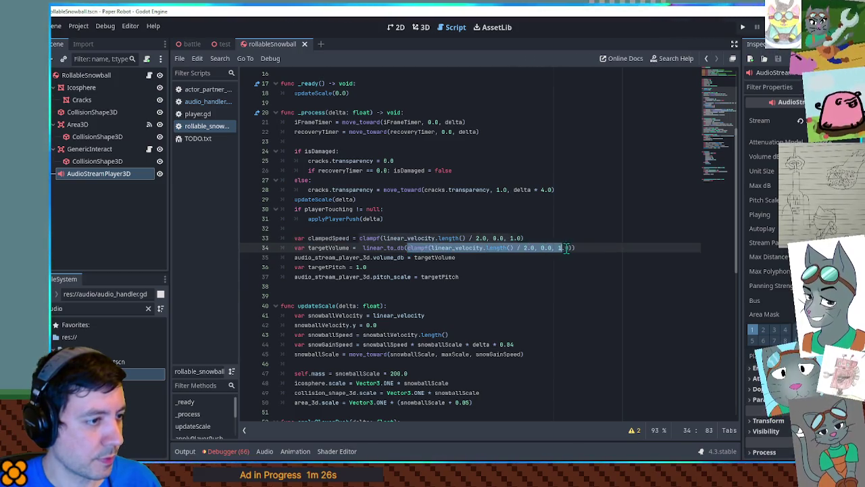
key("ctrl+v")
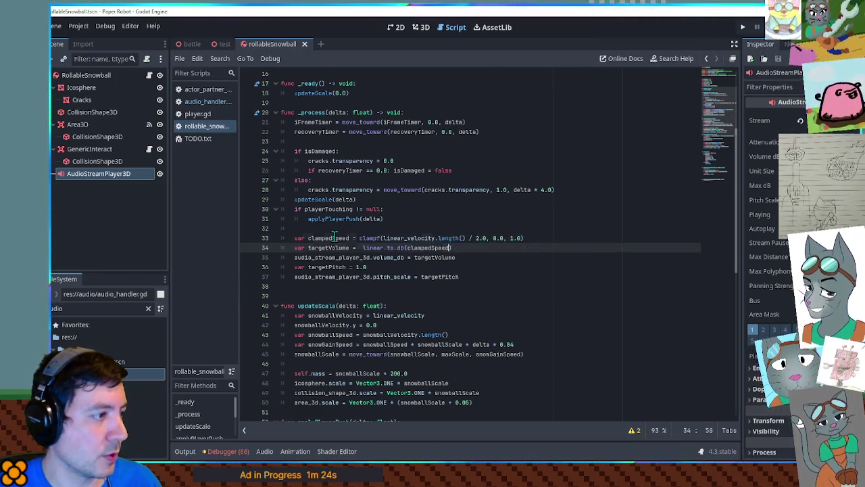
double_click(333, 238)
left_click(372, 267)
type("* clampedSpeed")
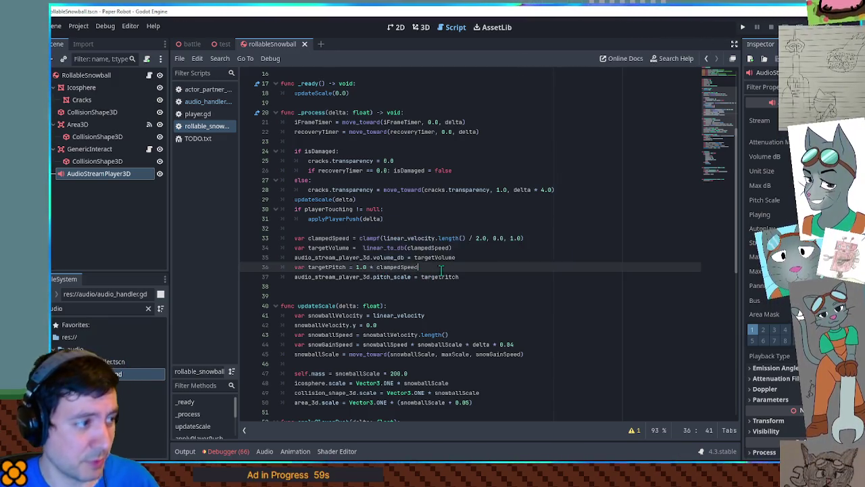
left_click(219, 43)
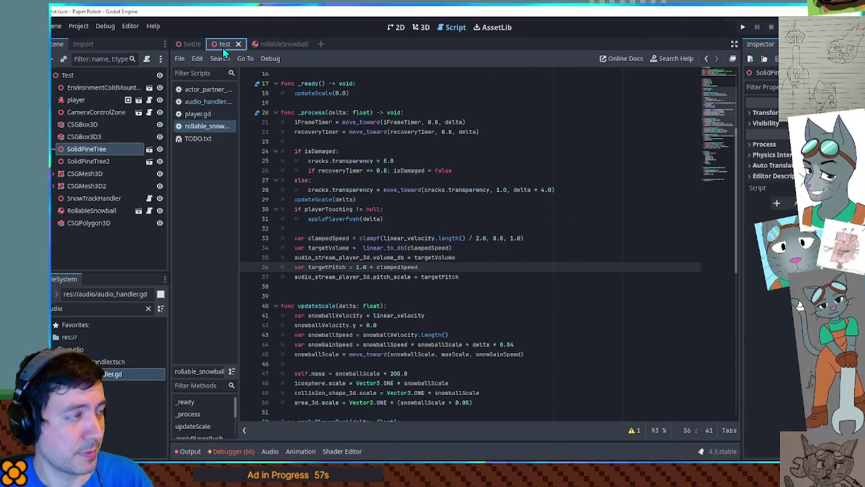
Run the test scene, roll the growing snowball around with W, A, S, D, then stop with F8.
key("F6")
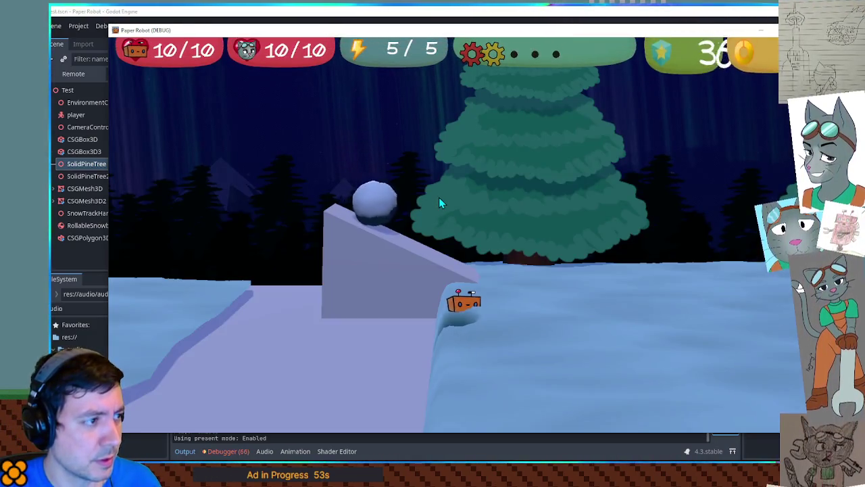
key("d")
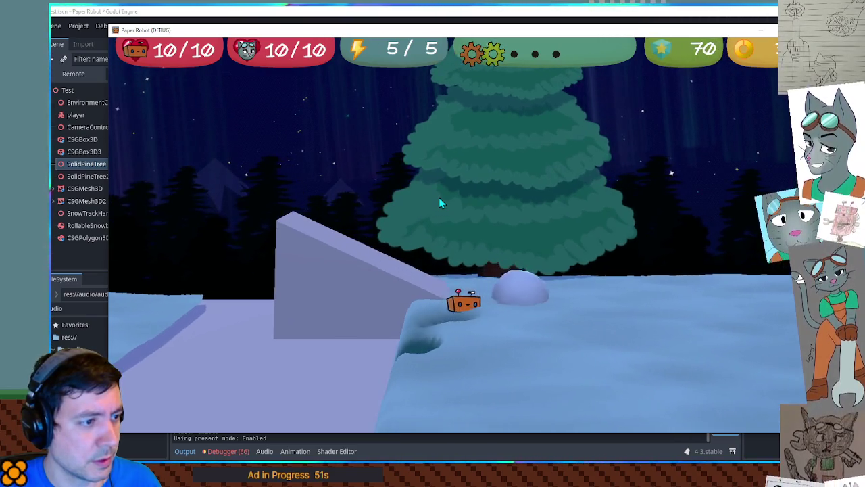
key("d")
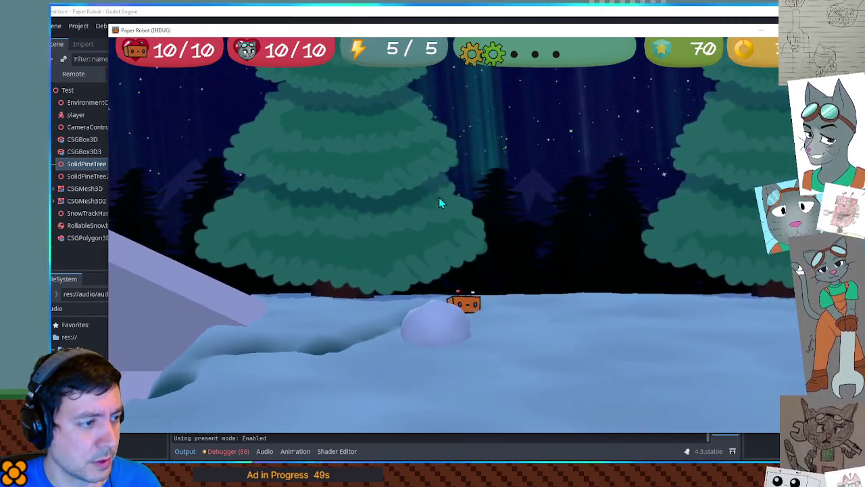
key("d")
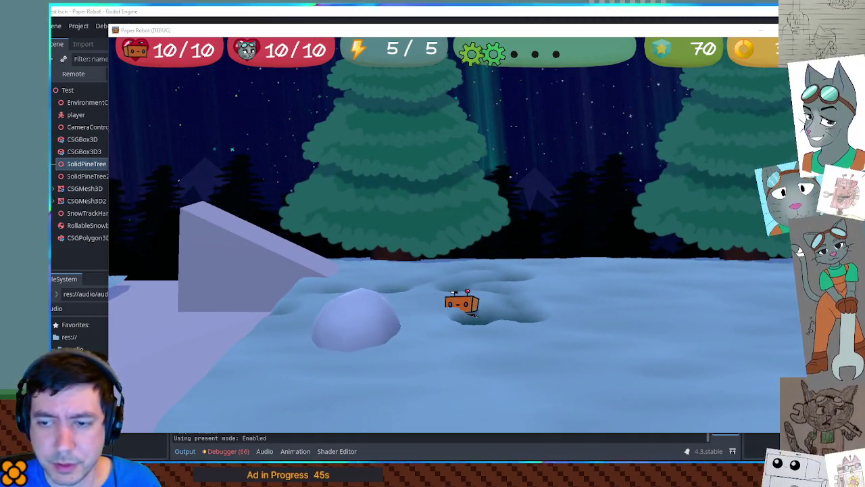
key("a")
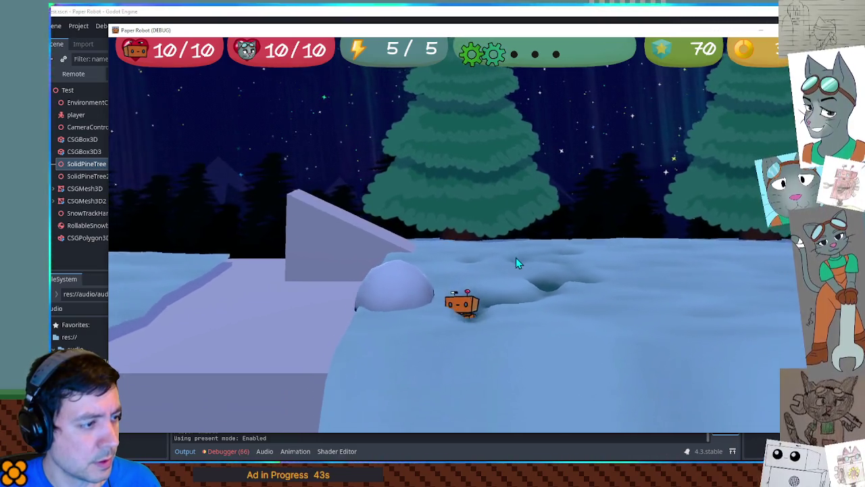
key("a")
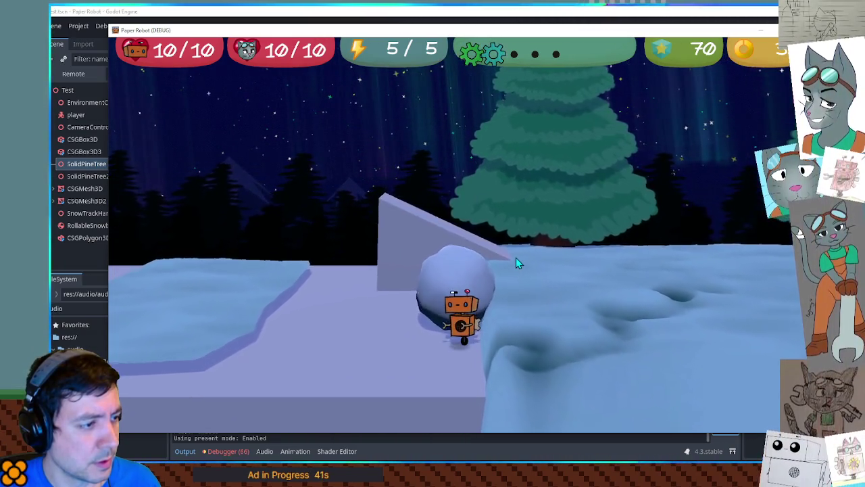
key("d")
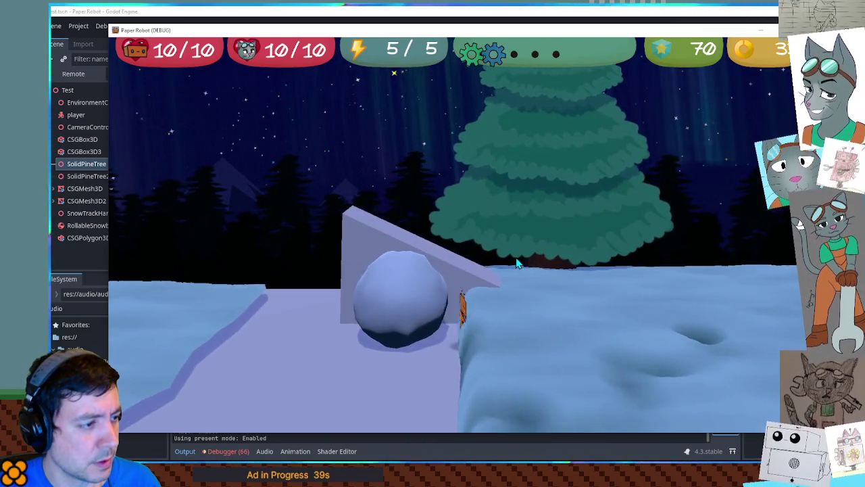
key("s")
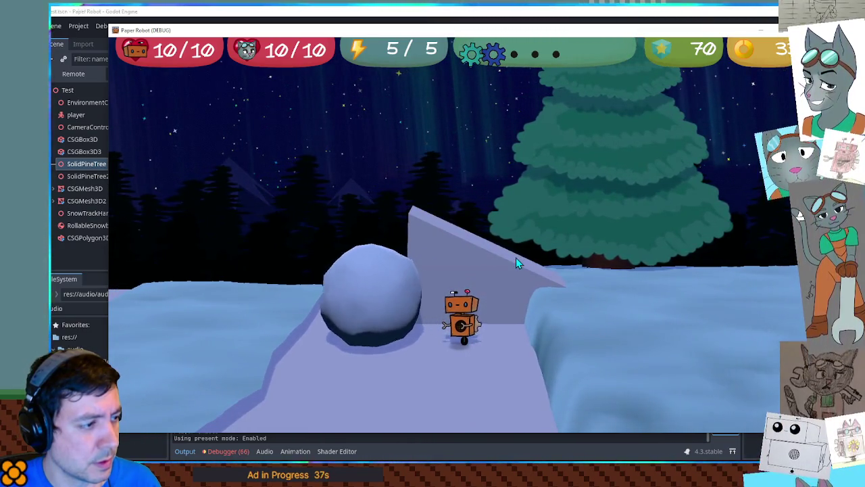
key("a")
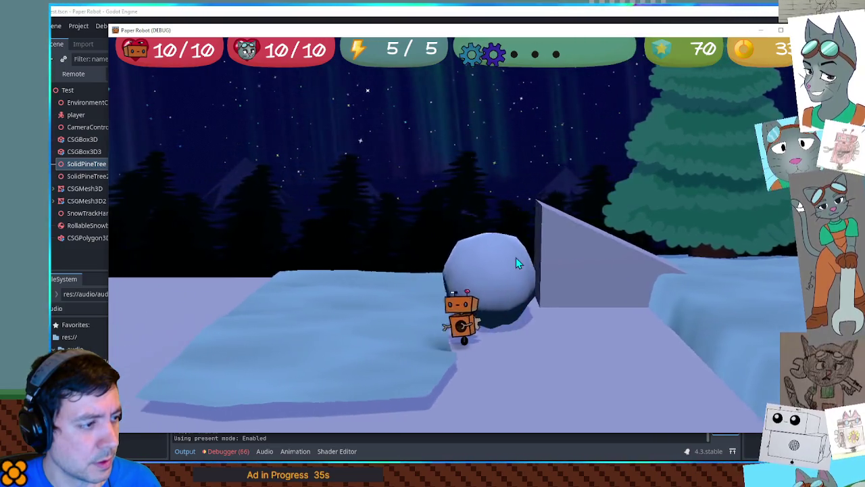
key("a")
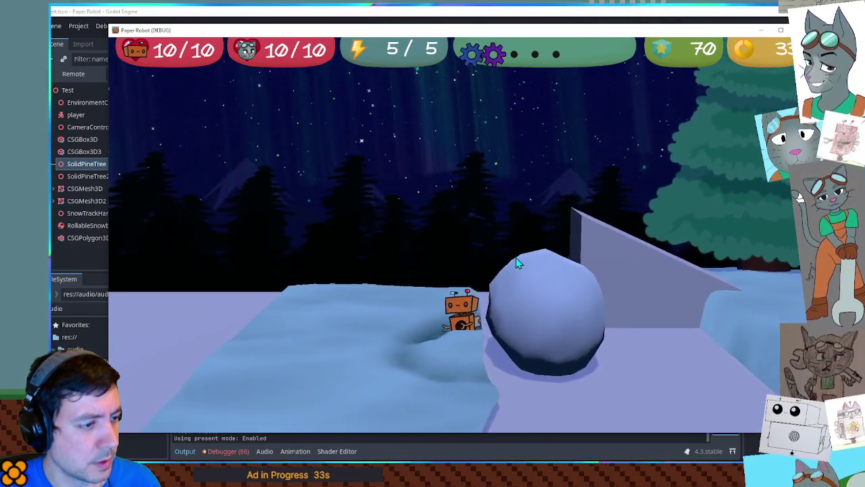
key("s")
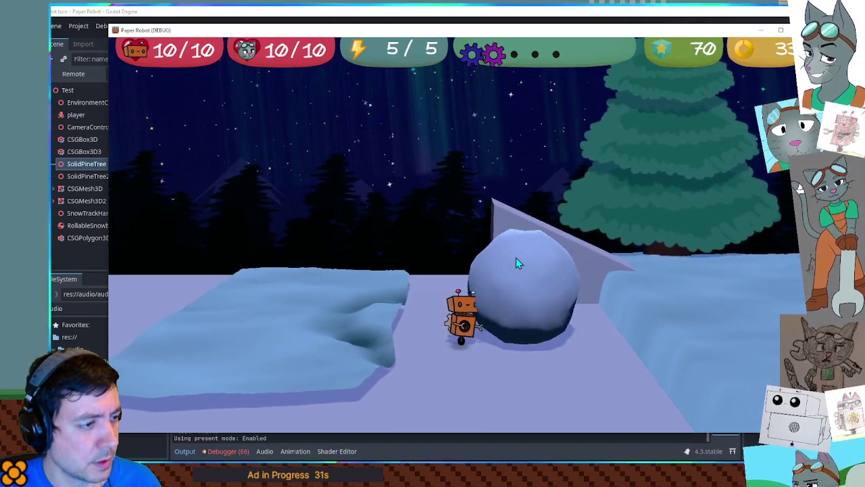
key("d")
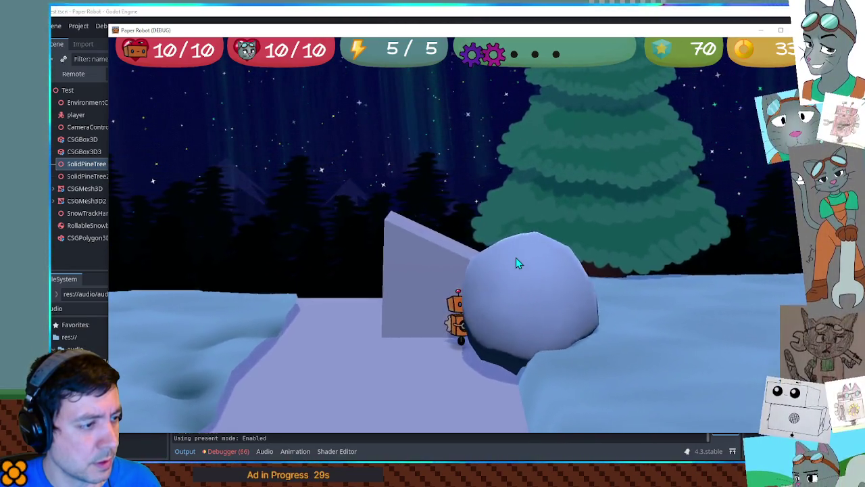
key("w")
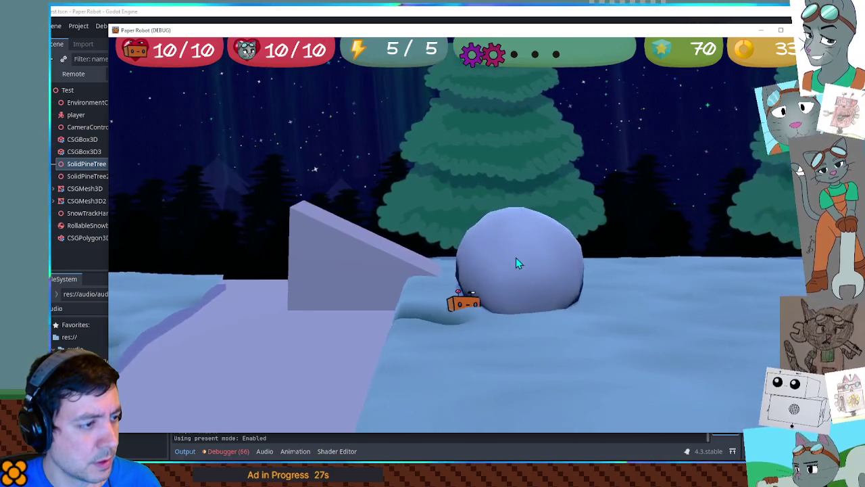
key("d")
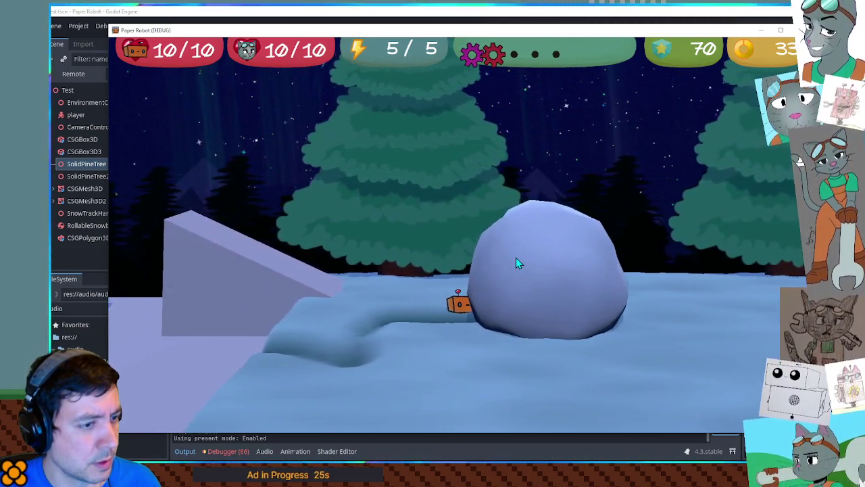
key("d")
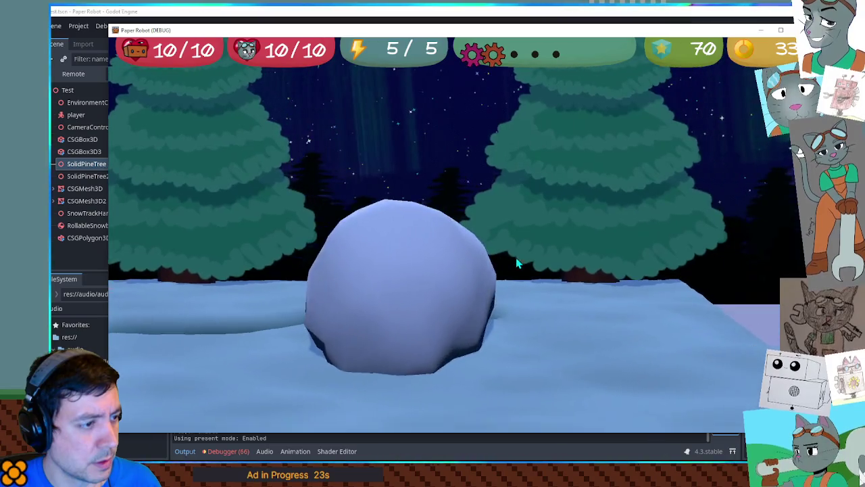
key("d")
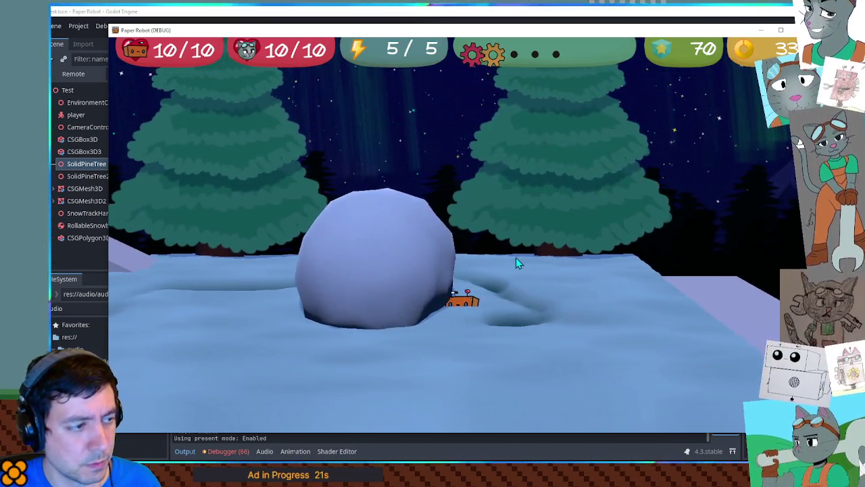
key("a")
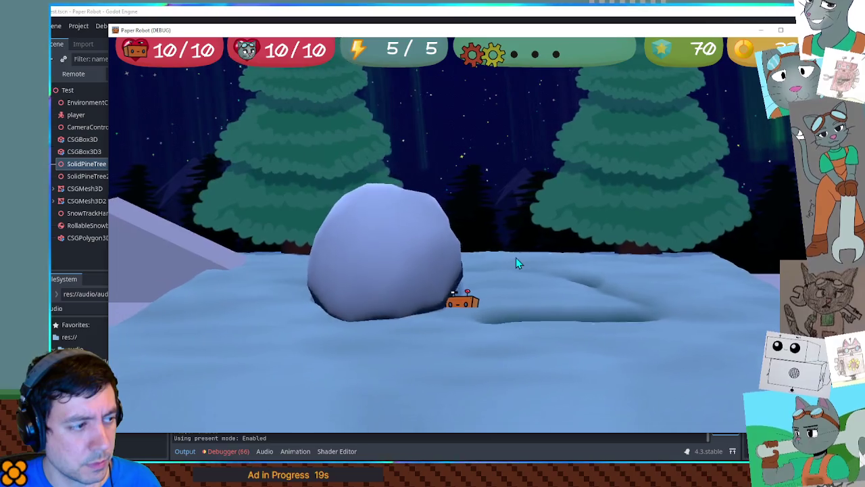
key("a")
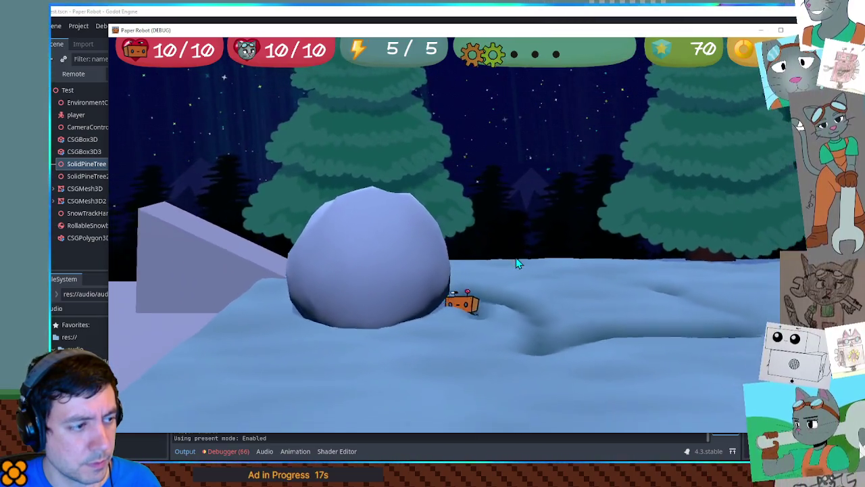
key("a")
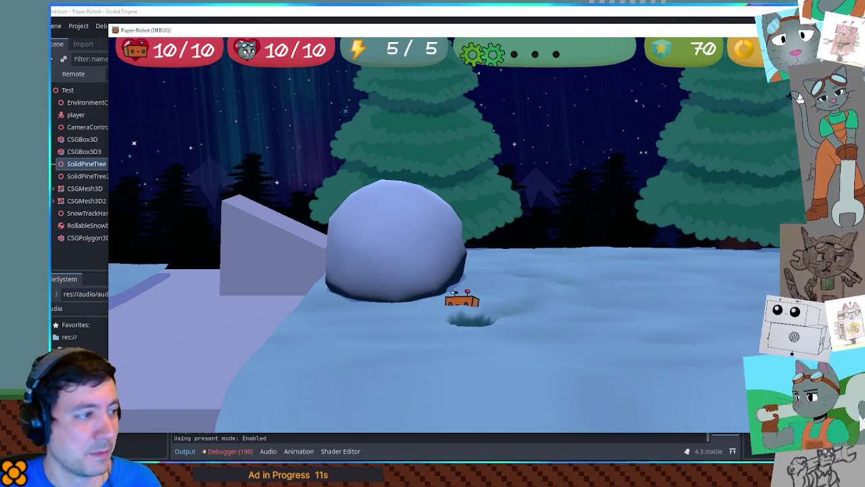
key("F8")
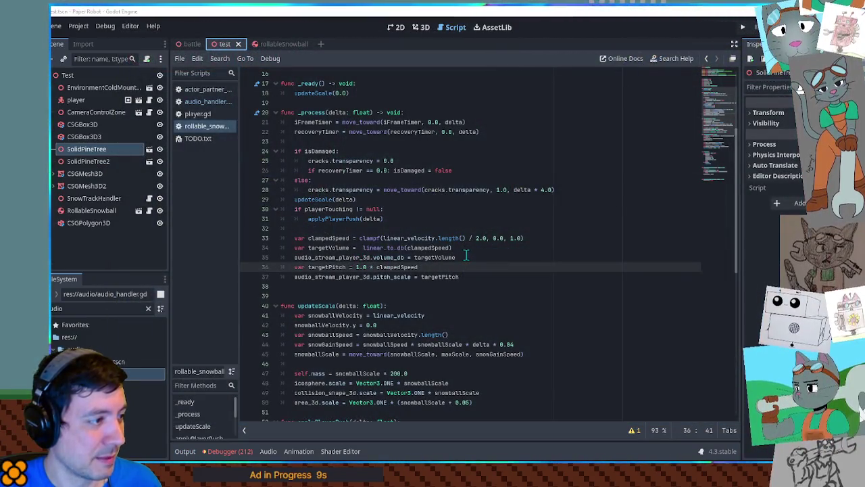
Append '+ 6.0' after targetVolume in line 35's volume_db assignment and relaunch the game with F5.
left_click(466, 248)
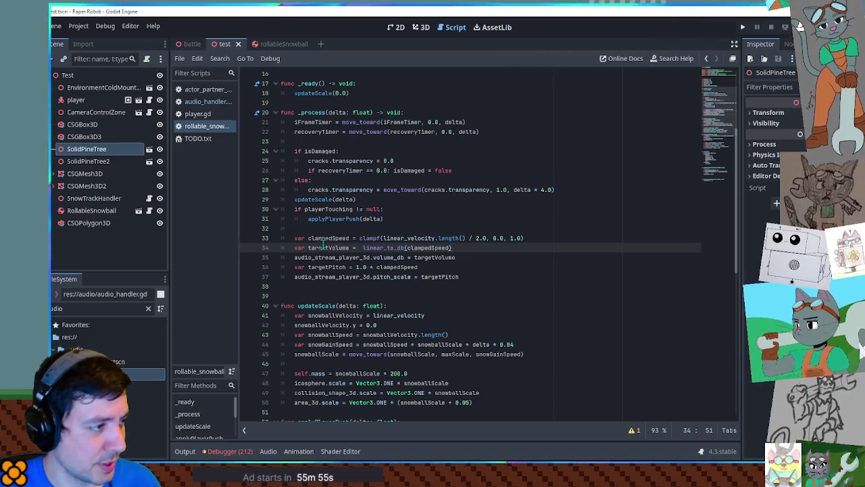
left_click(472, 258)
type("+ 6.0")
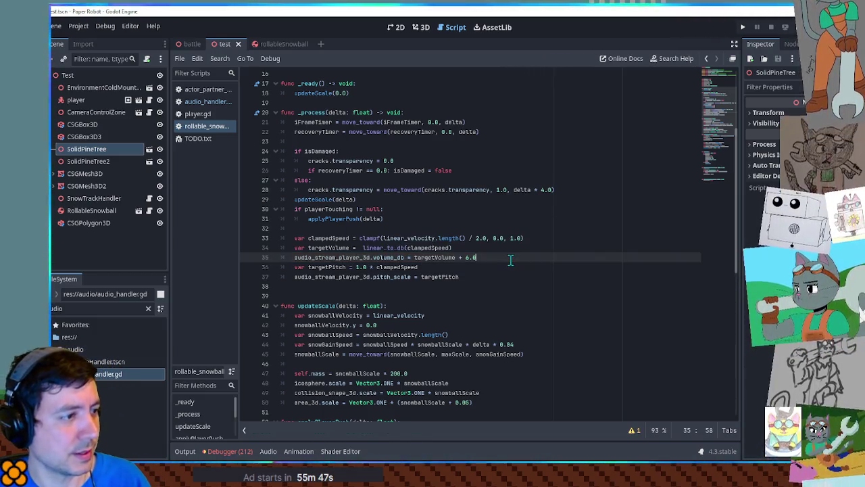
key("F5")
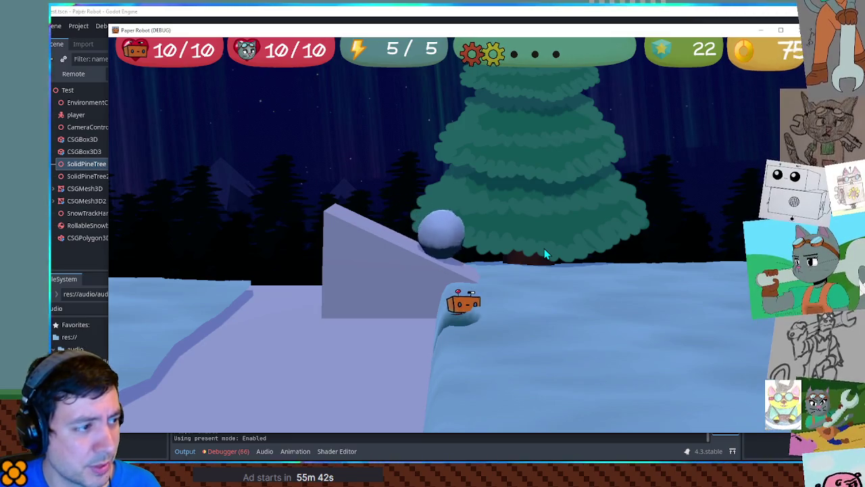
Walk the robot right past the snowball and circle around it.
key("d")
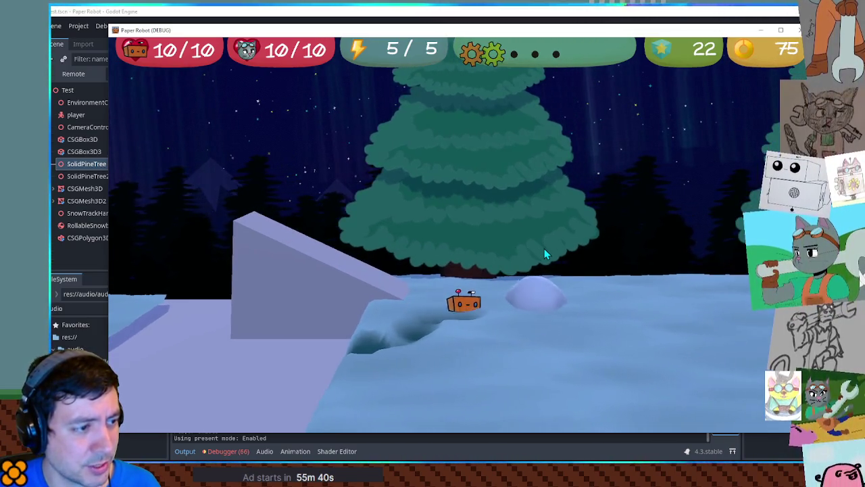
key("d")
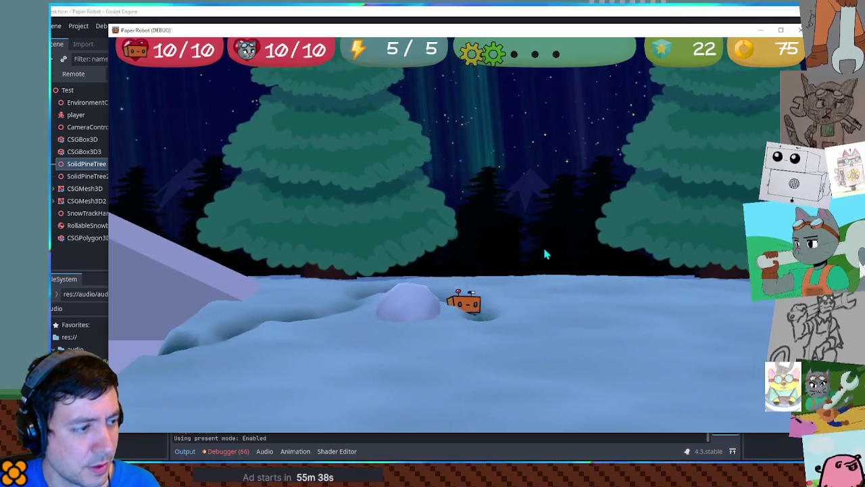
key("a")
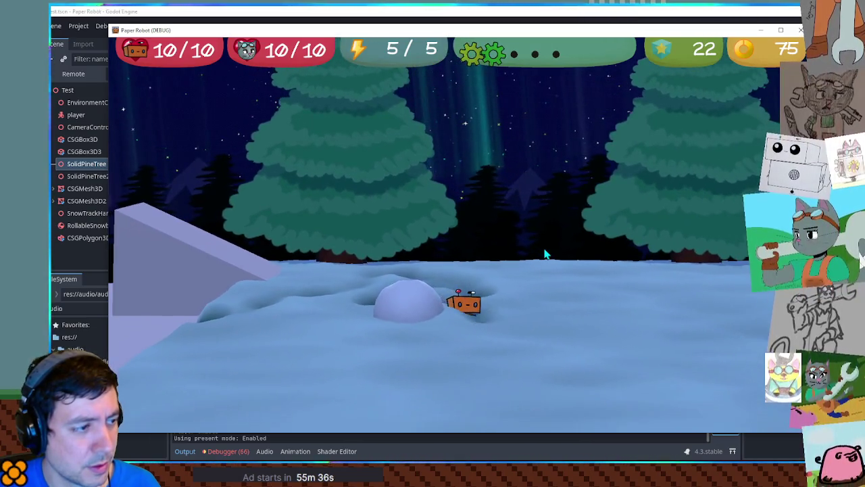
key("a")
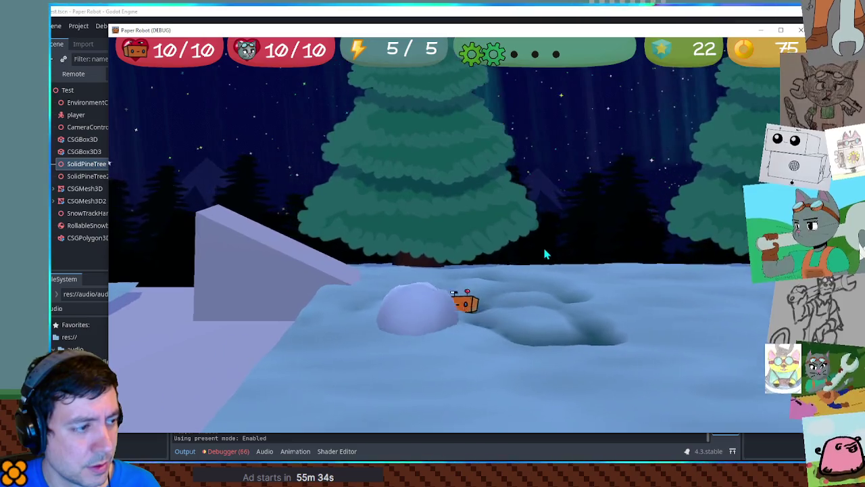
key("a")
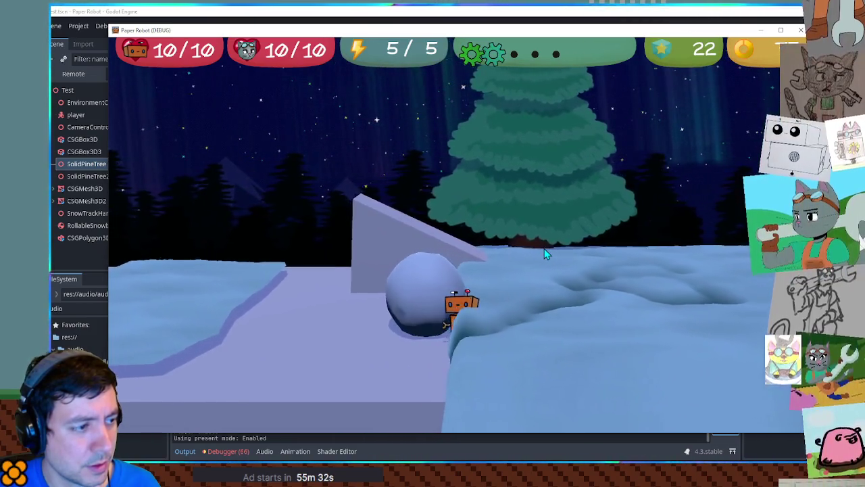
key("a")
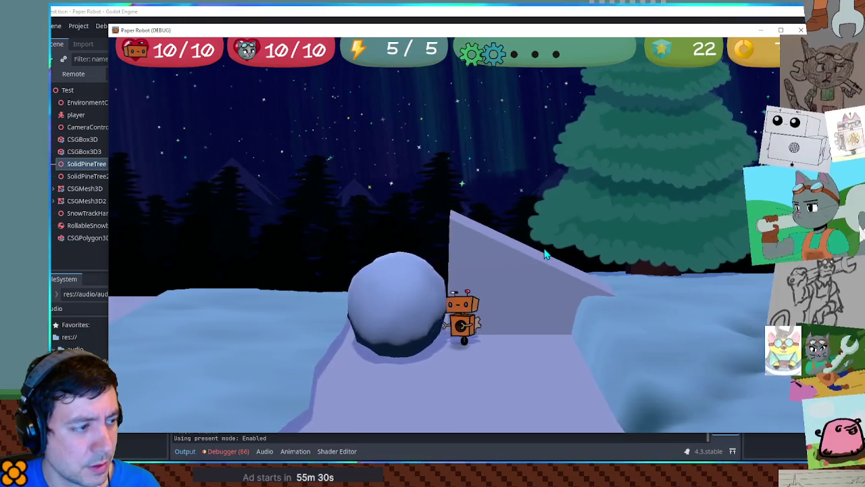
key("a")
key("a")
Push the snowball from behind, swing the camera around, then stop the game.
key("w")
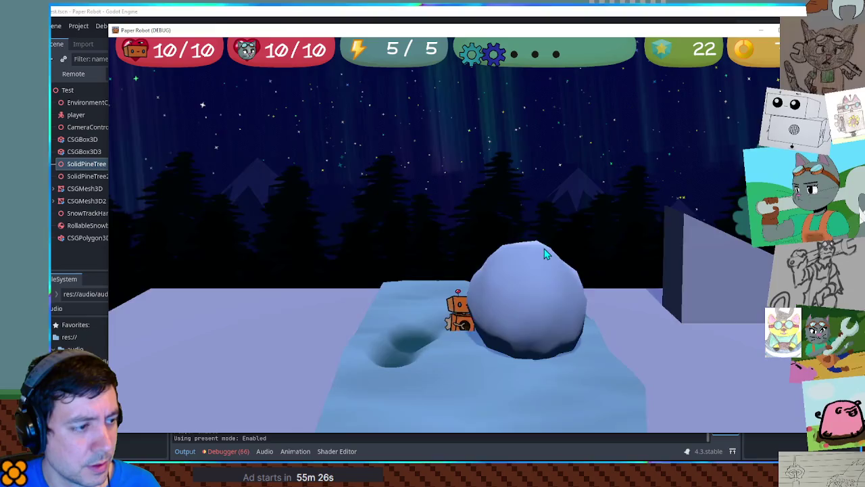
key("s")
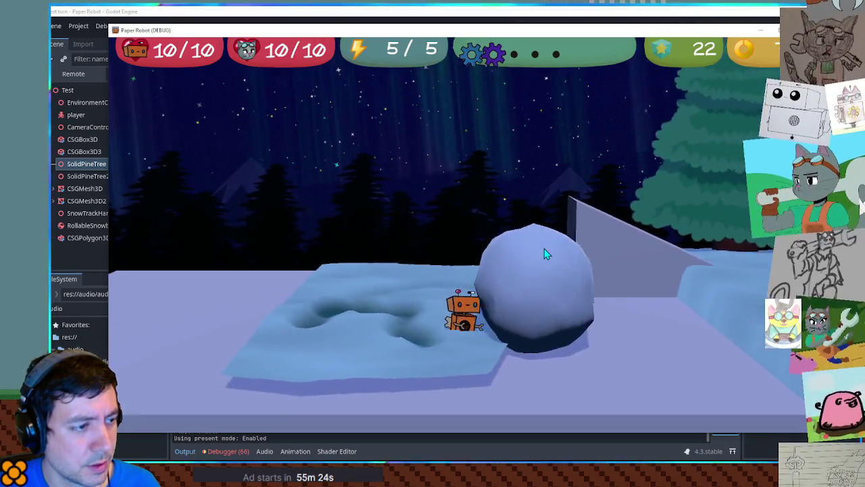
key("a")
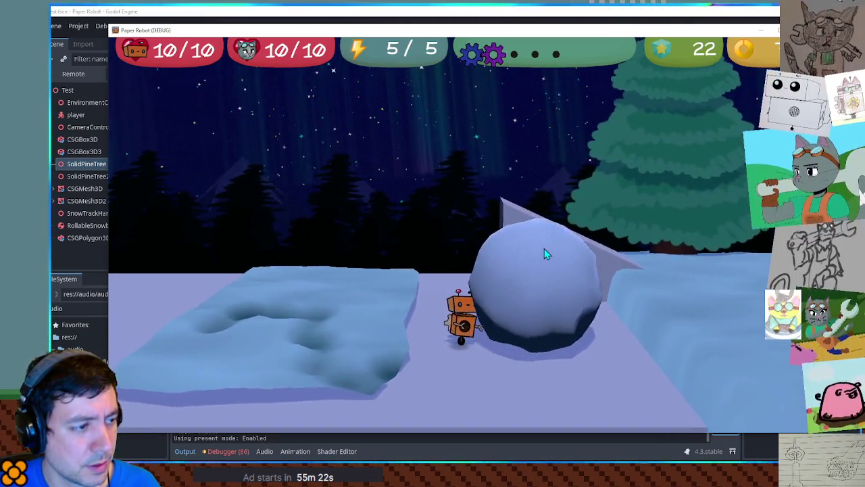
key("a")
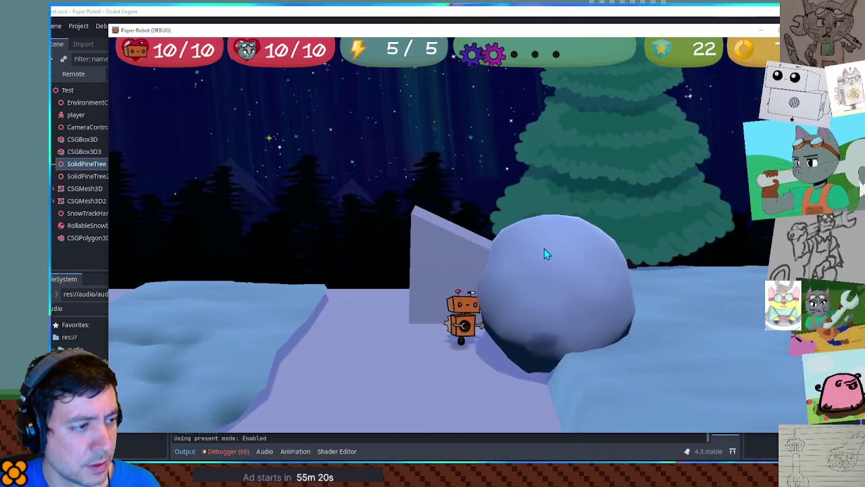
key("F8")
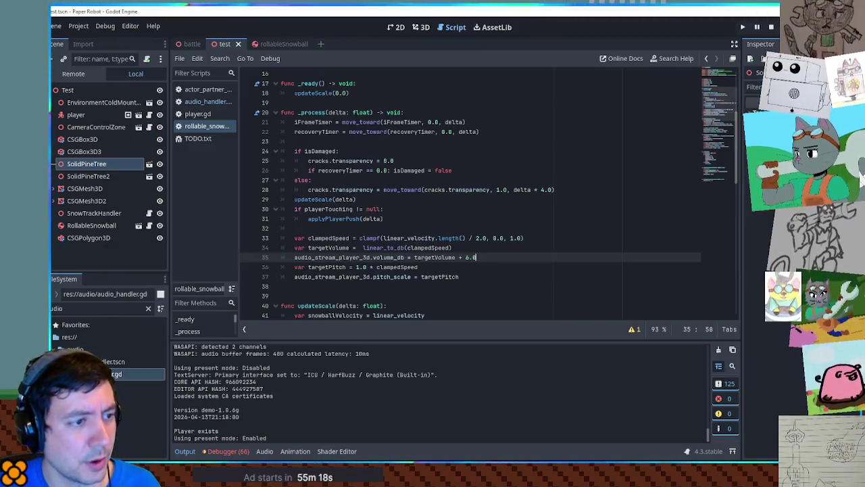
Append '/ 2.0 + 0.5' after clampedSpeed on line 36, then switch to the running game.
double_click(400, 267)
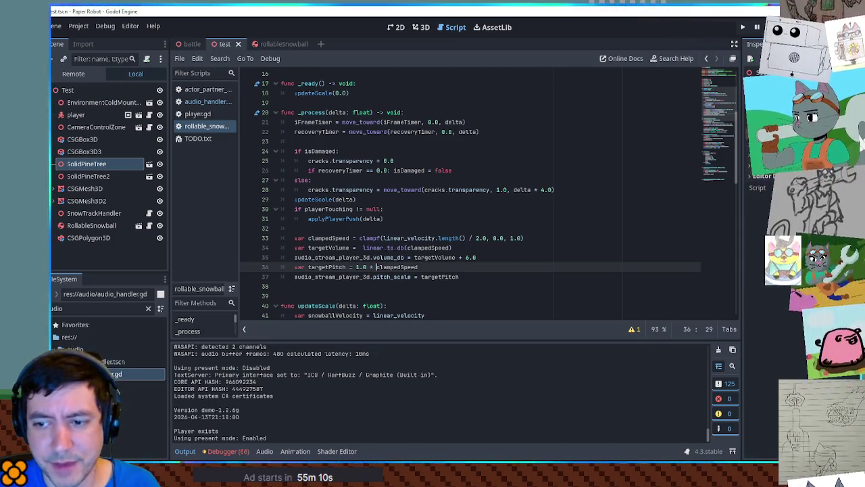
left_click(466, 276)
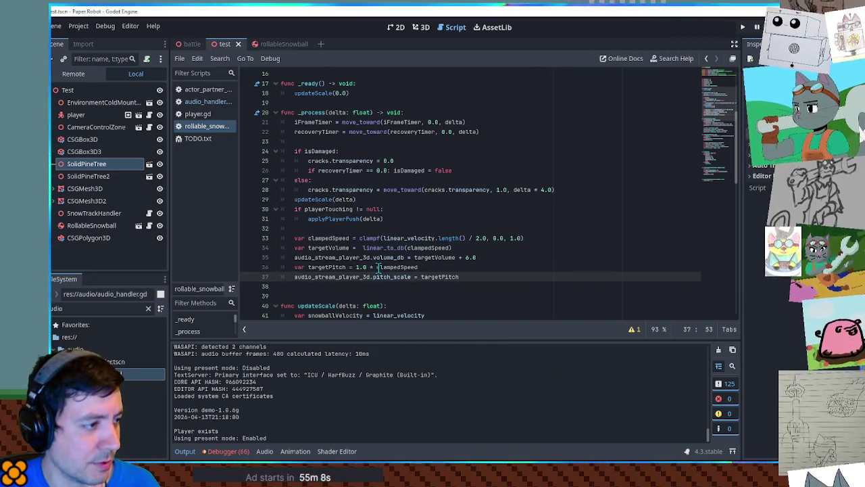
left_click(378, 267)
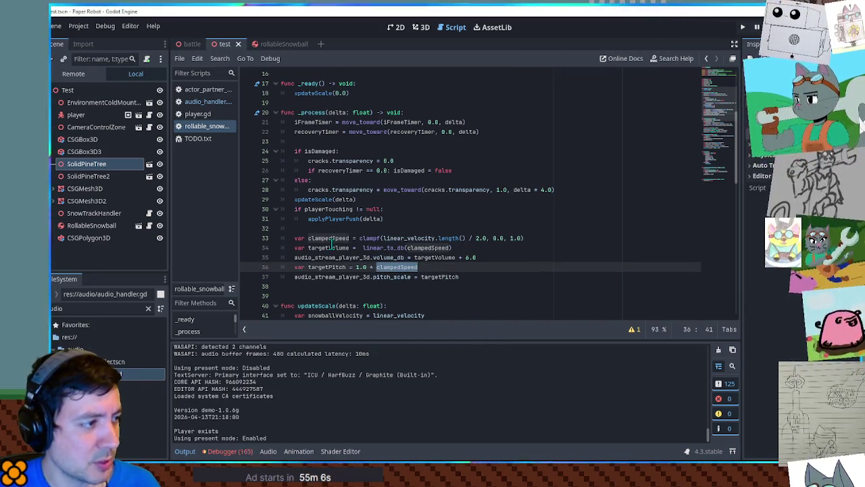
left_click(379, 267)
key("Left")
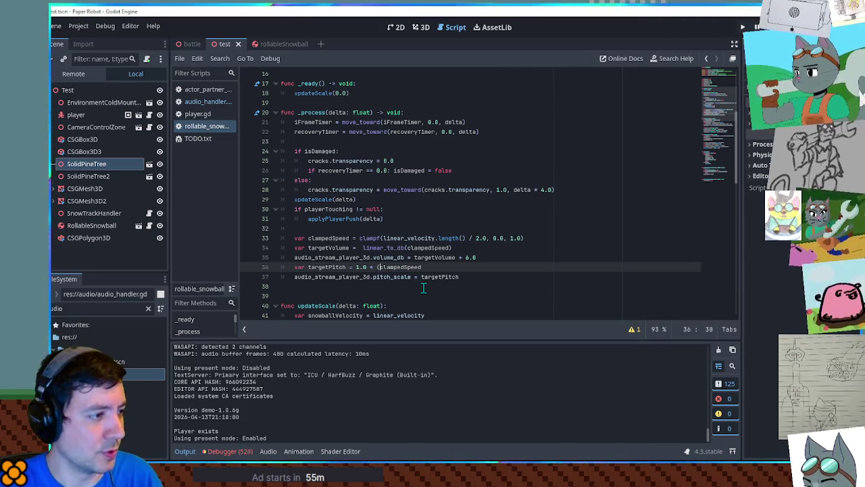
key("ctrl+Left")
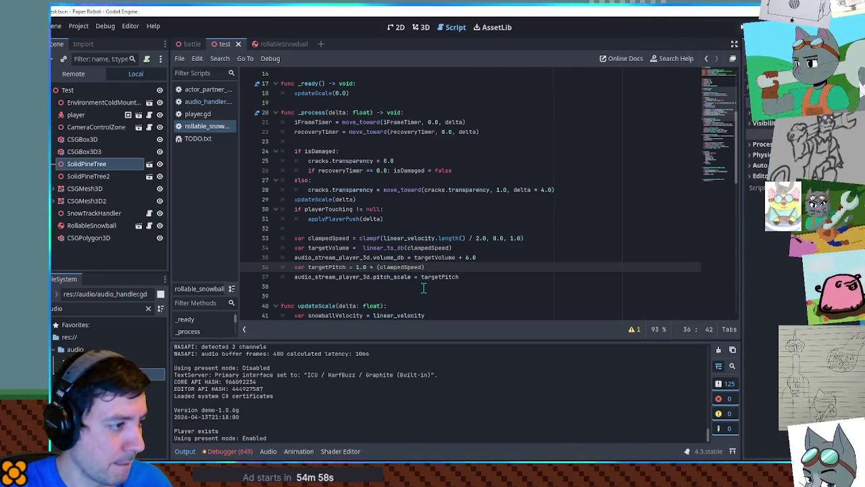
key("ctrl+Right")
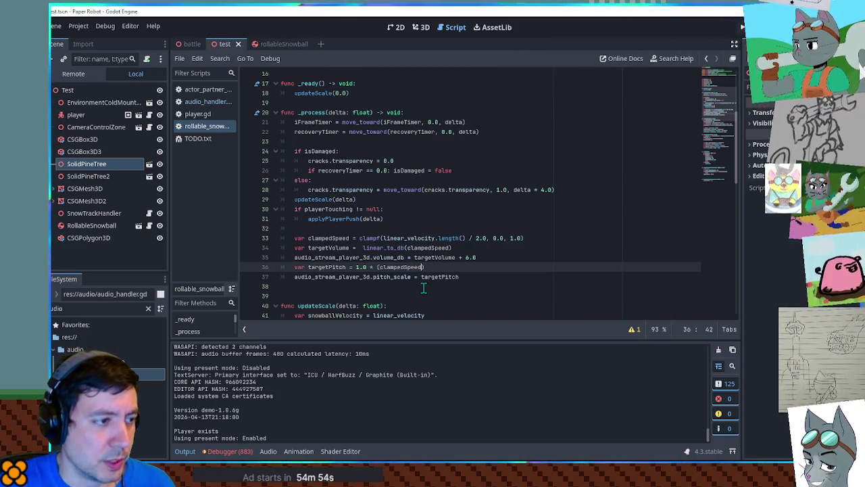
type("/ 2.0")
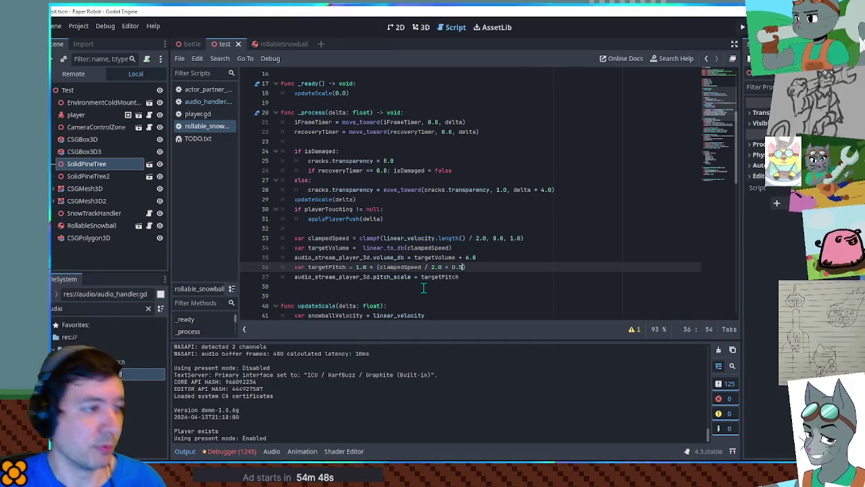
type(" + 0.5")
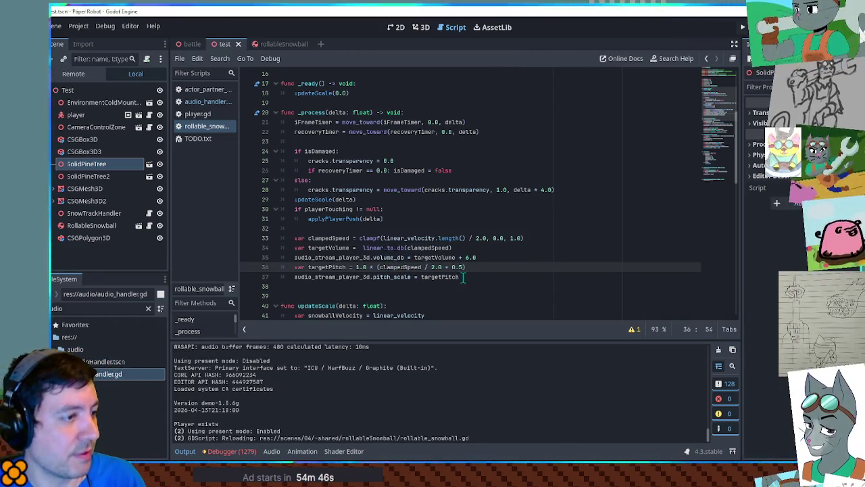
key("alt+Tab")
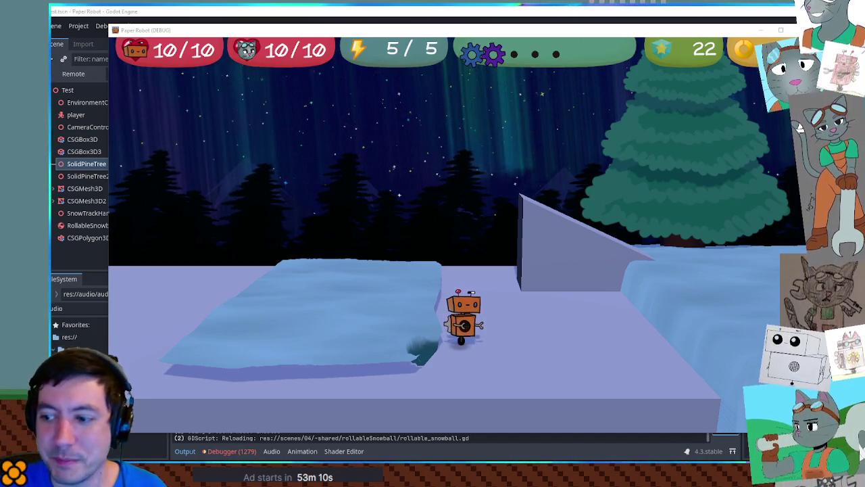
Swing the camera and drive the robot onto the ramp, jumping down onto the snowfield.
key("e")
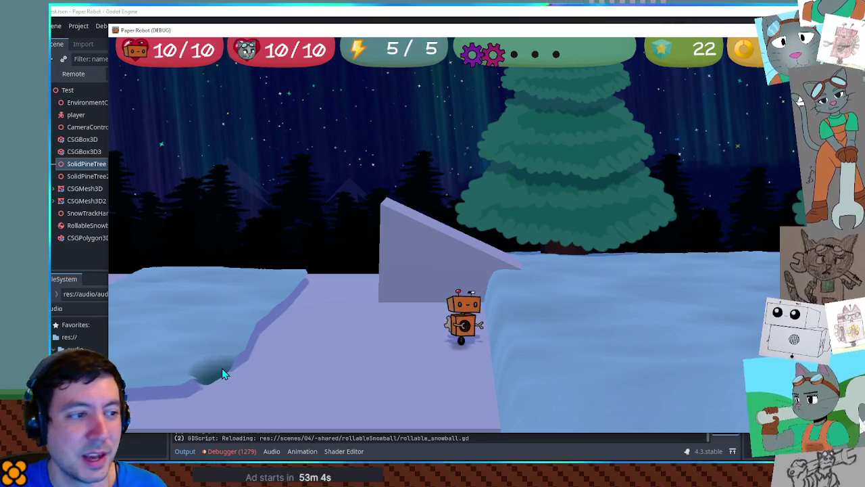
key("w")
key("space")
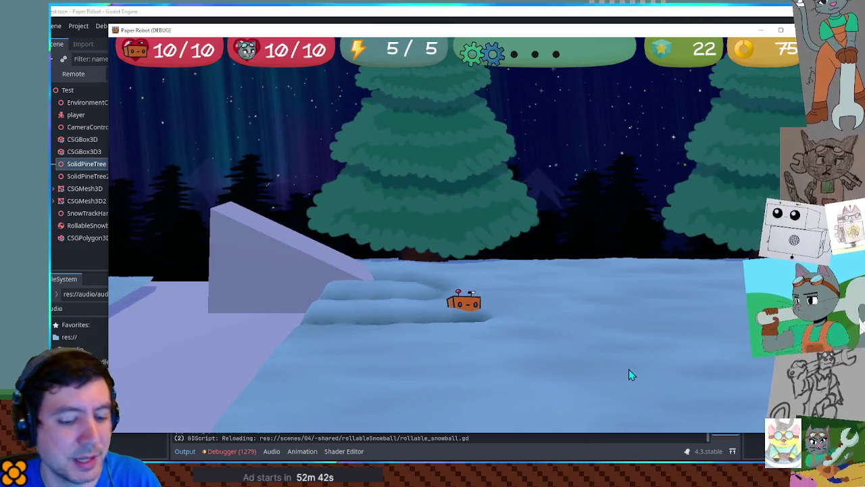
From the debug tools, start a Custom Battle with ChillyJellyMedium as Enemy 1 on 01-farm.
key("F1")
left_click(373, 64)
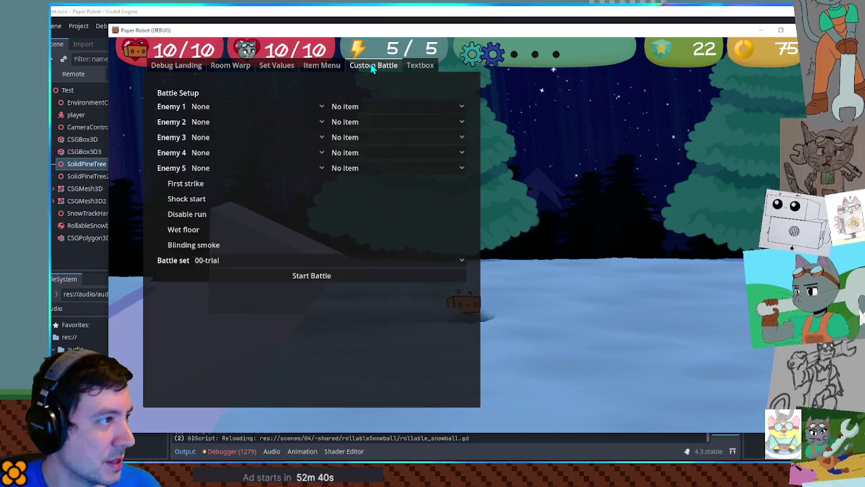
left_click(210, 109)
scroll(247, 330, "down", 3)
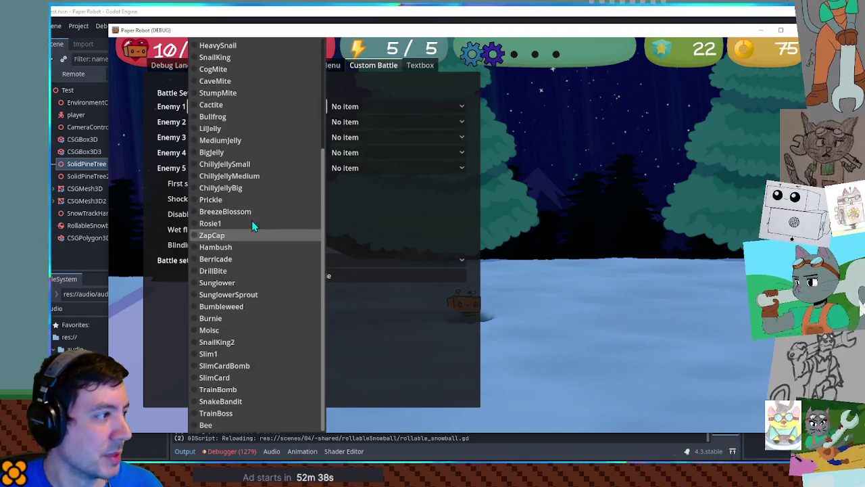
left_click(249, 178)
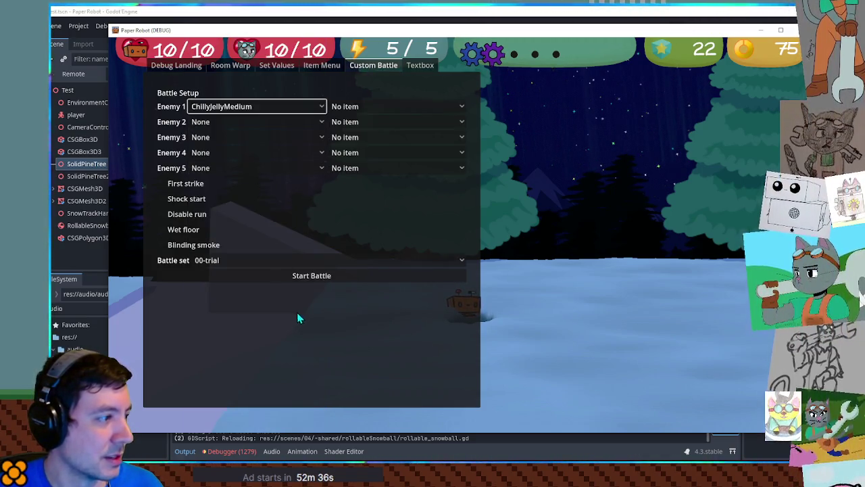
left_click(259, 261)
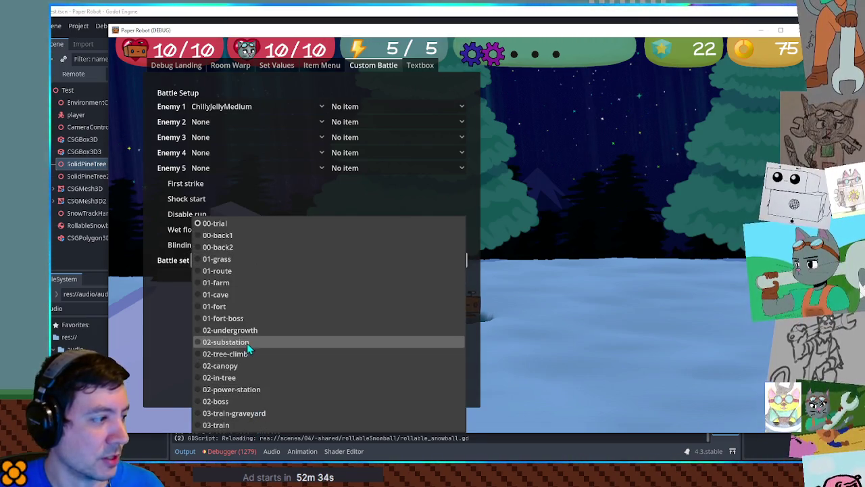
left_click(244, 281)
left_click(302, 283)
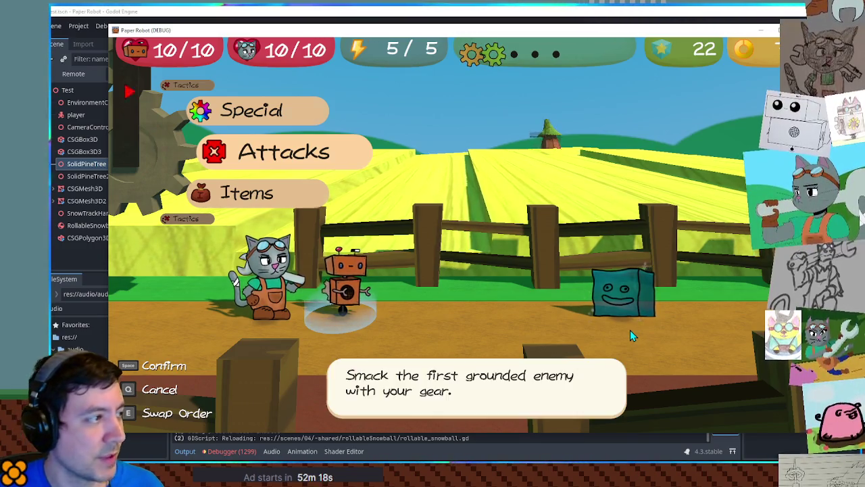
Attack the jelly with the robot's Gear Spin and the cat's wrench, timing strikes with Space.
key("space")
key("space")
key("space")
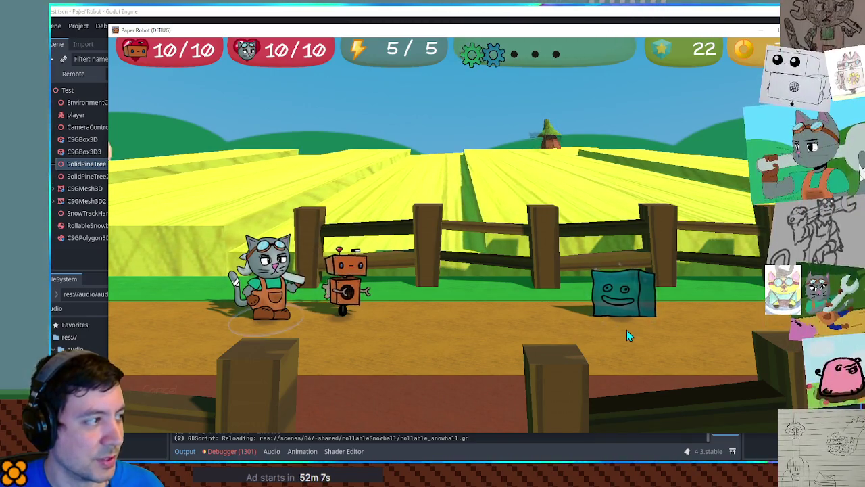
key("space")
key("space")
key("space")
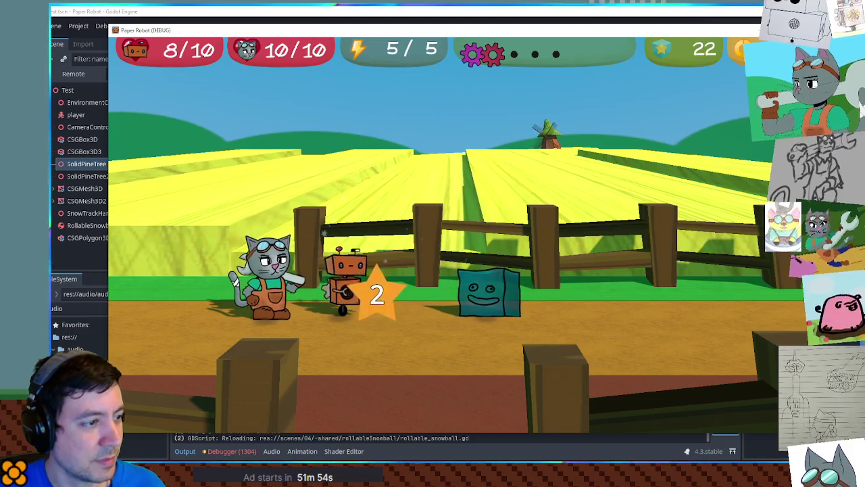
key("space")
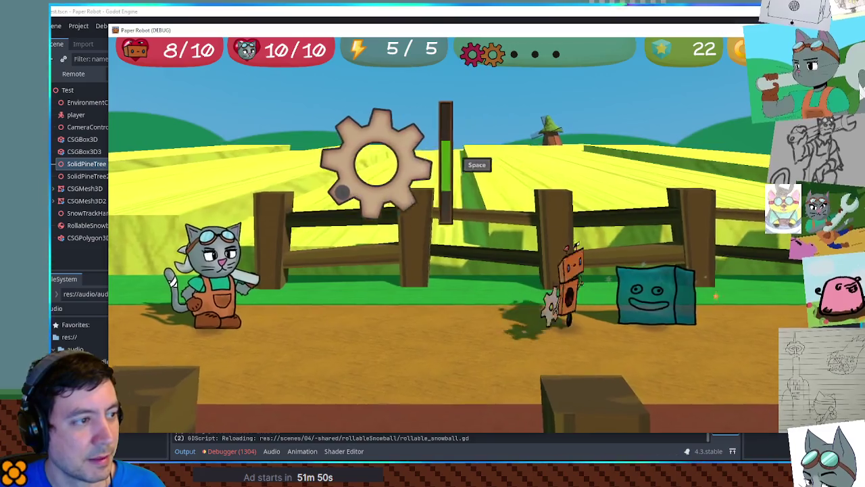
key("space")
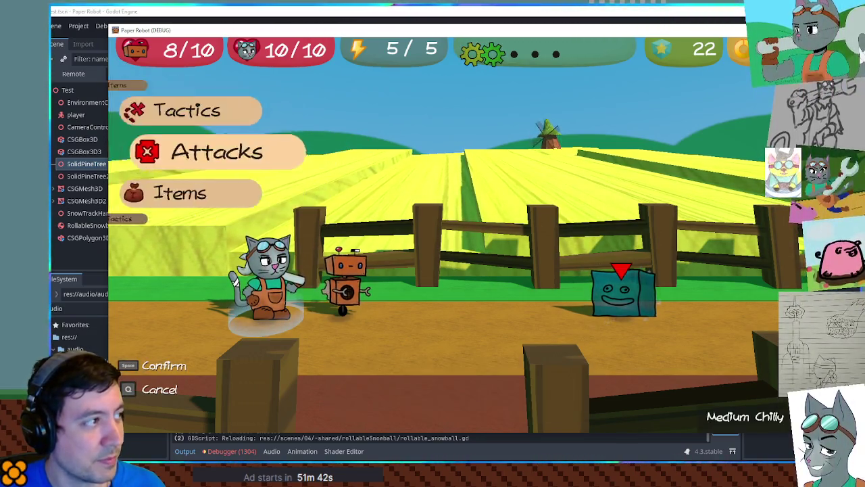
key("space")
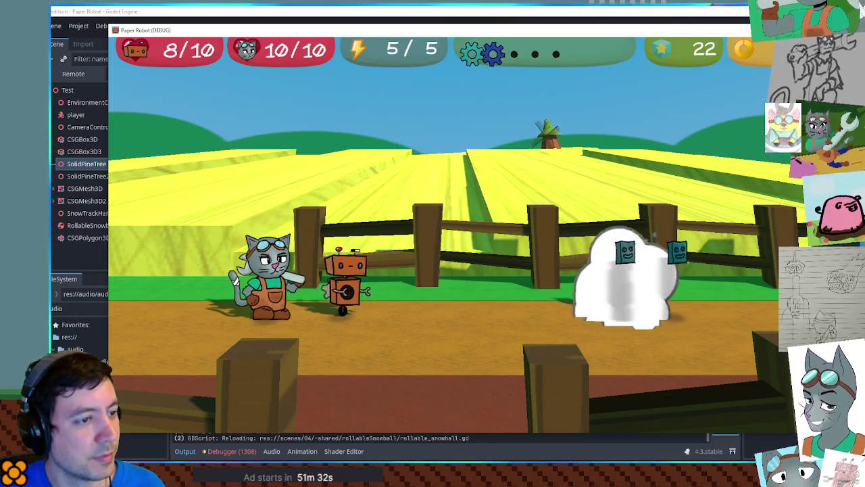
key("space")
key("space")
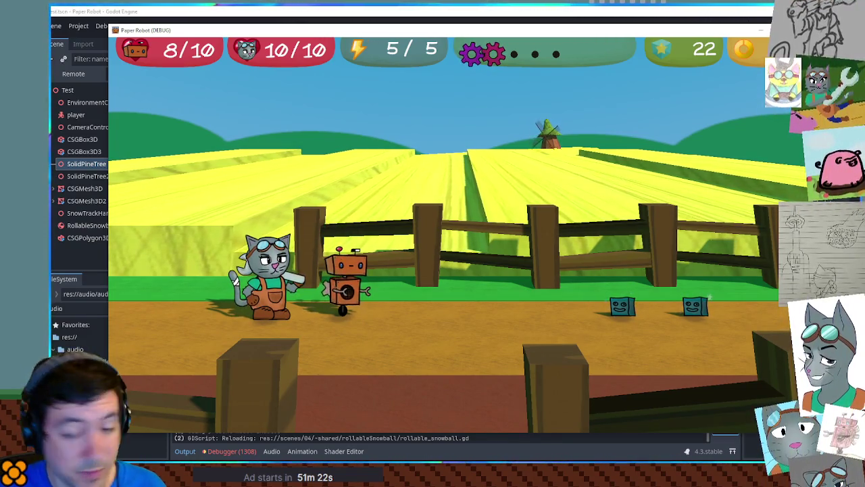
key("space")
key("space")
key("space")
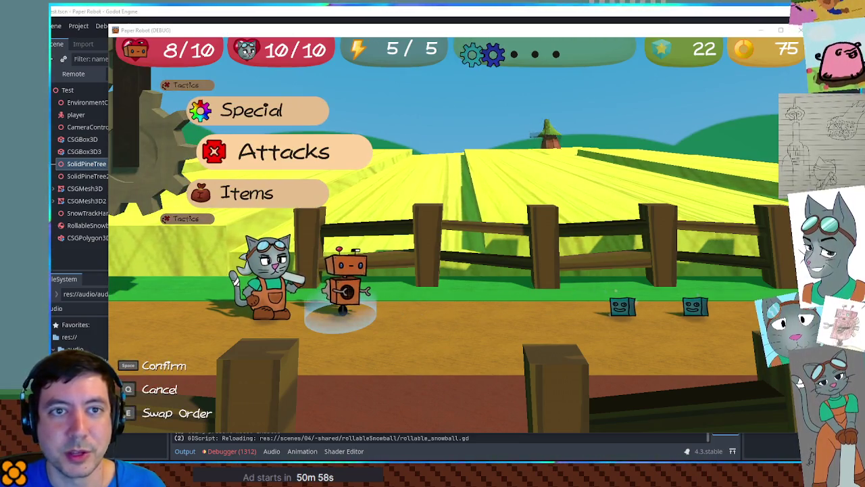
Hit the small cubes with the robot's gear and the cat, then dismiss the frozen message.
key("space")
key("space")
key("space")
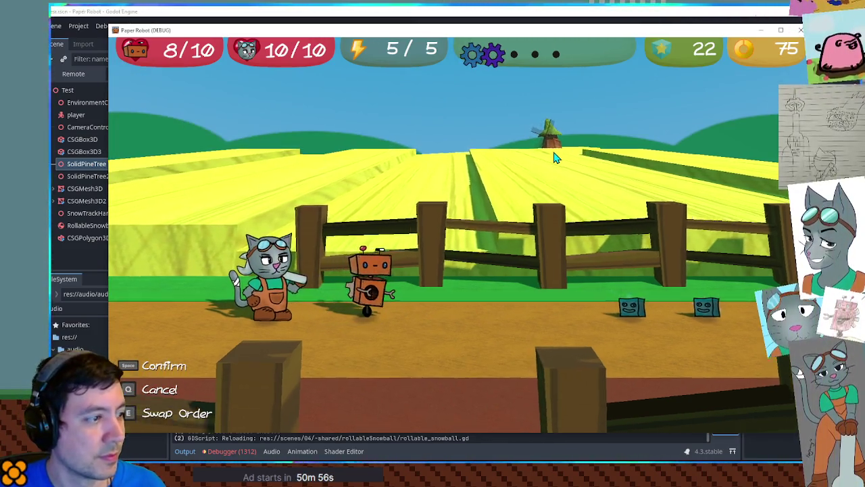
key("space")
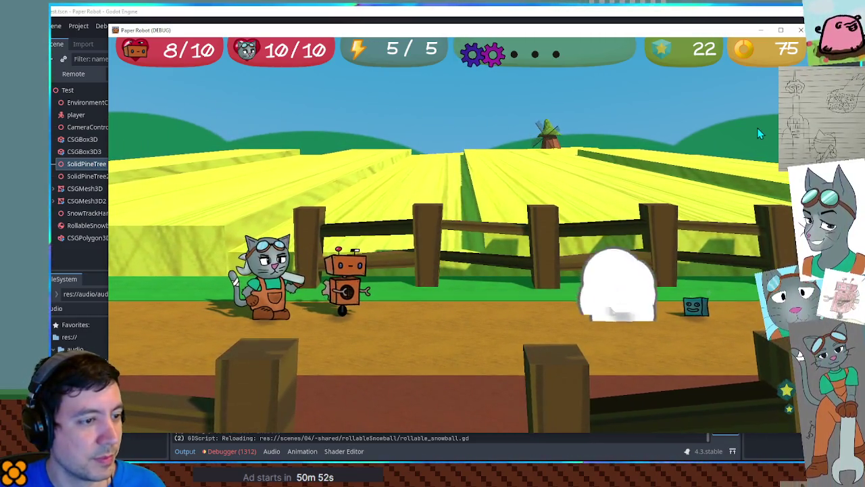
key("space")
key("space")
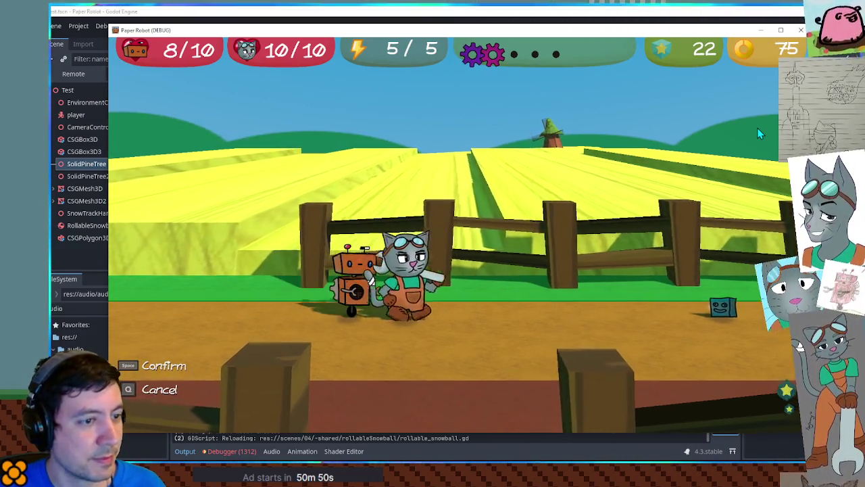
key("space")
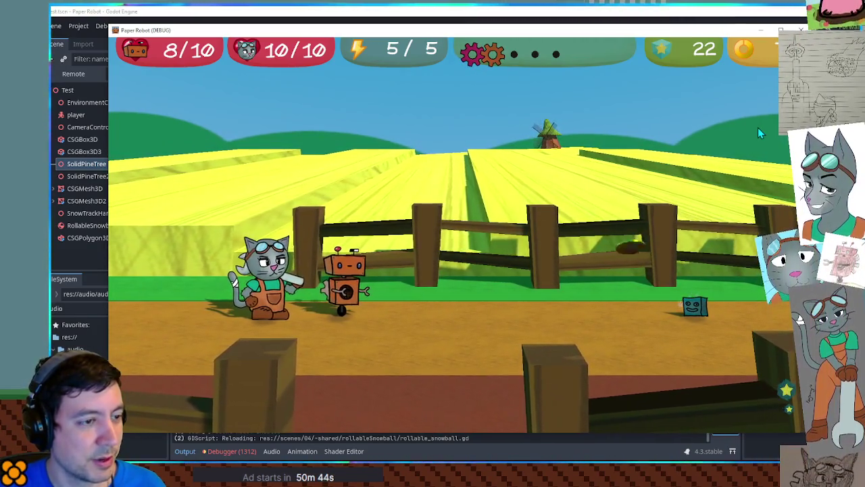
left_click(287, 300)
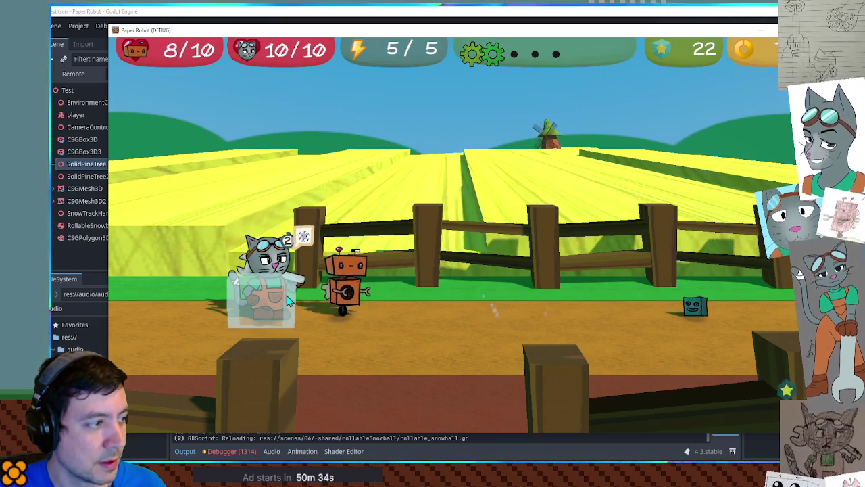
Skip the robot's turn under Tactics and swap the cat and robot's party order.
key("Up")
key("Up")
key("space")
key("Up")
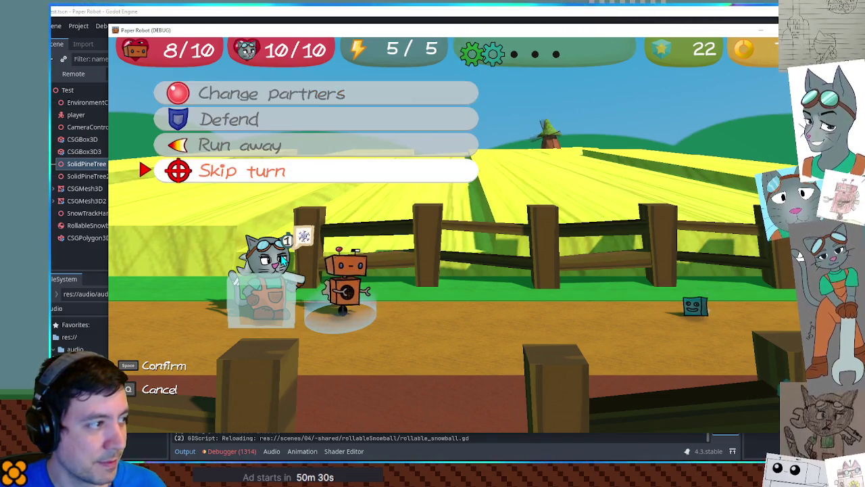
key("space")
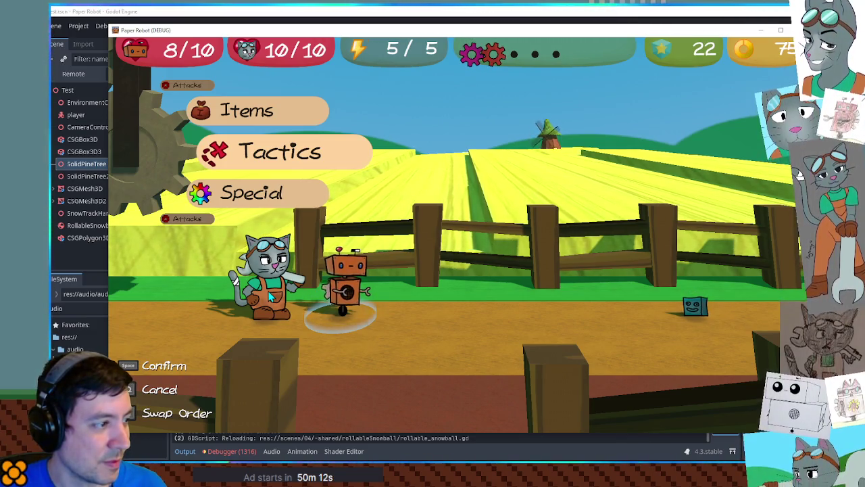
key("Tab")
key("Tab")
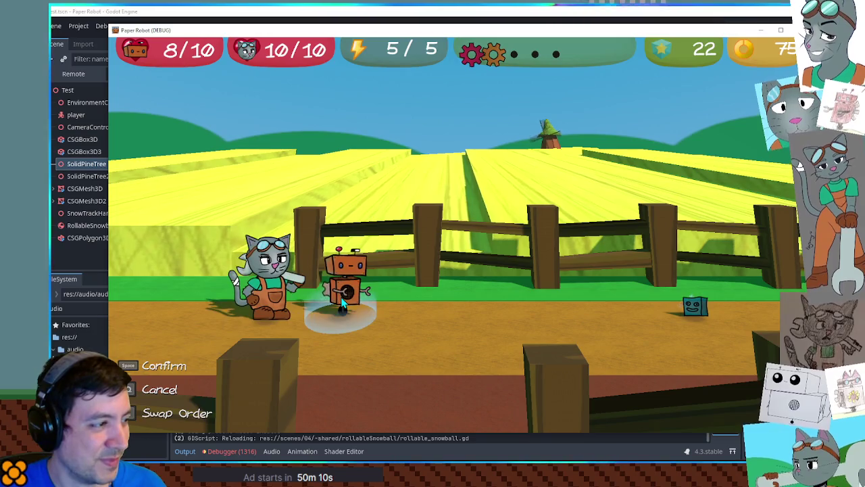
key("Tab")
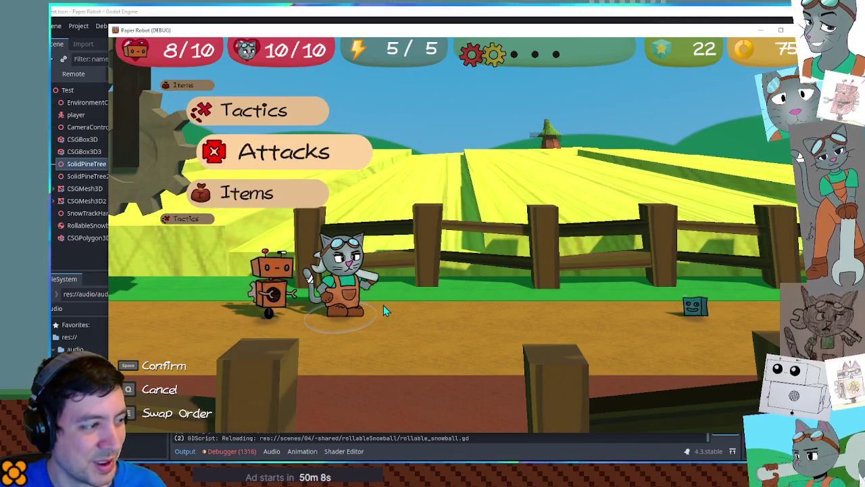